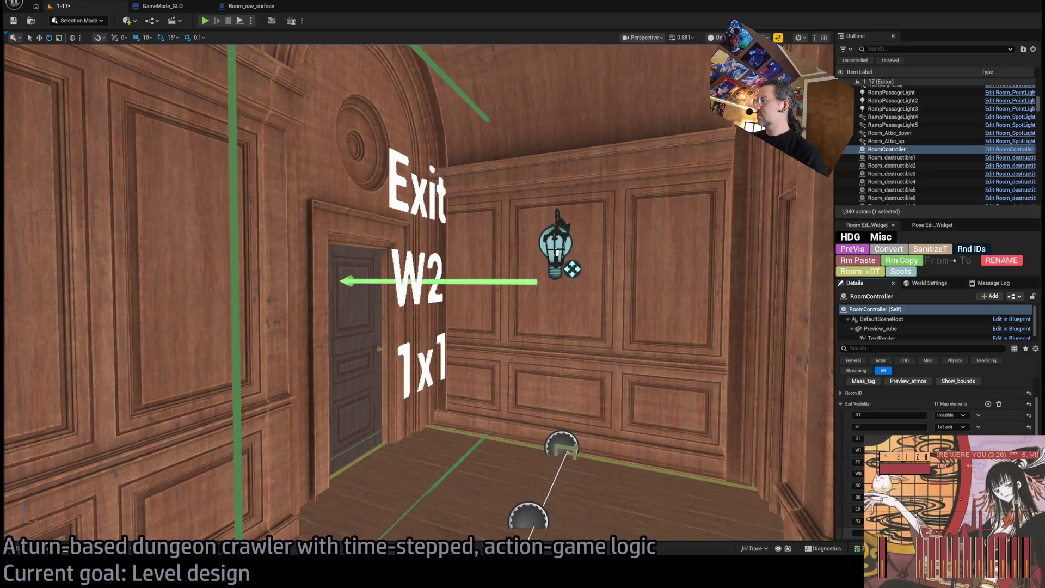
- Hide SM_Door2 so the W2 doorway is left open
{"action": "key", "text": "Return"}
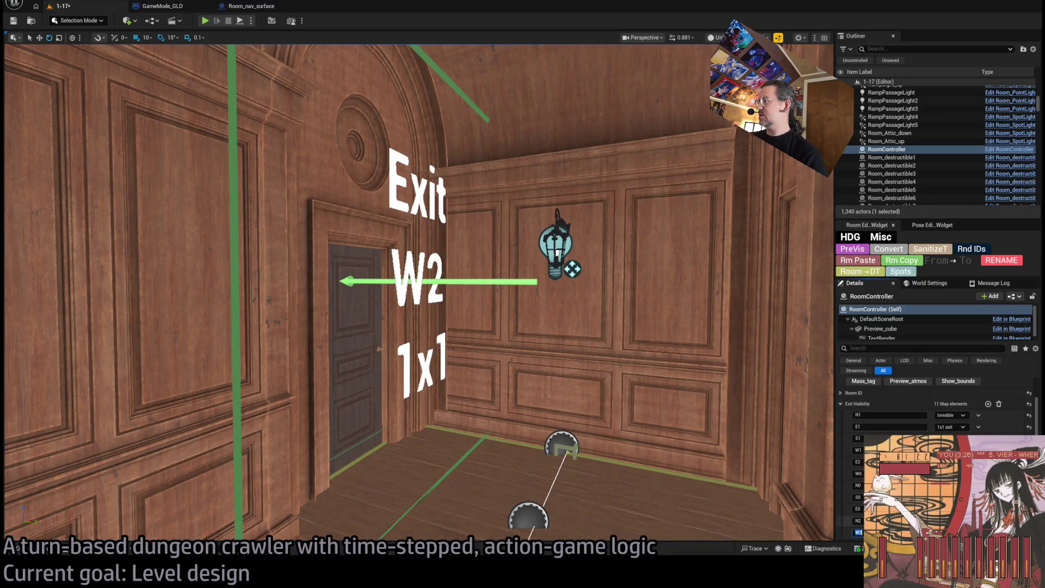
{"action": "left_click", "coordinate": [371, 328]}
{"action": "scroll", "coordinate": [858, 396], "scroll_direction": "up", "scroll_amount": 4}
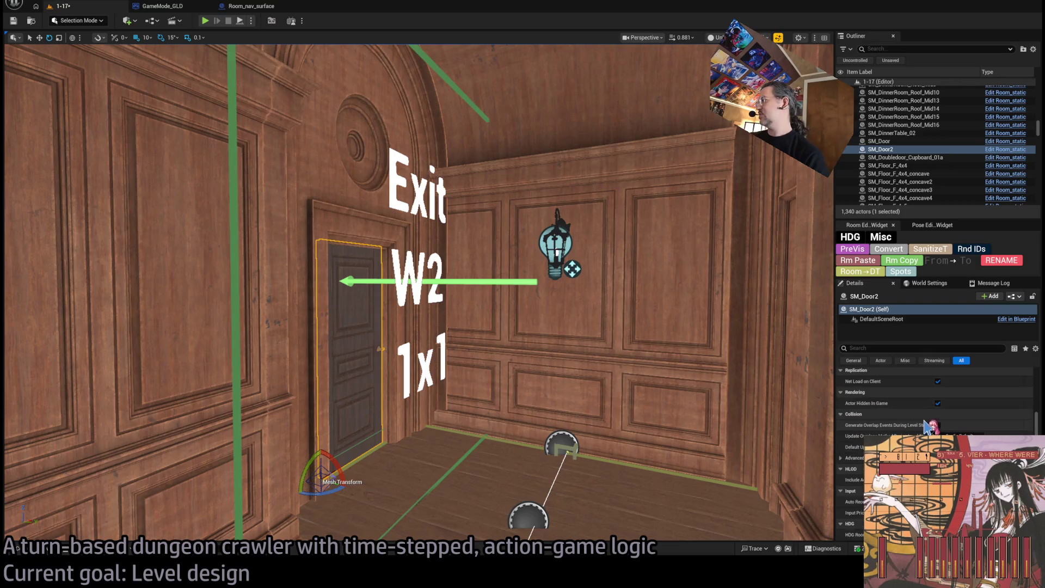
{"action": "scroll", "coordinate": [925, 403], "scroll_direction": "down", "scroll_amount": 6}
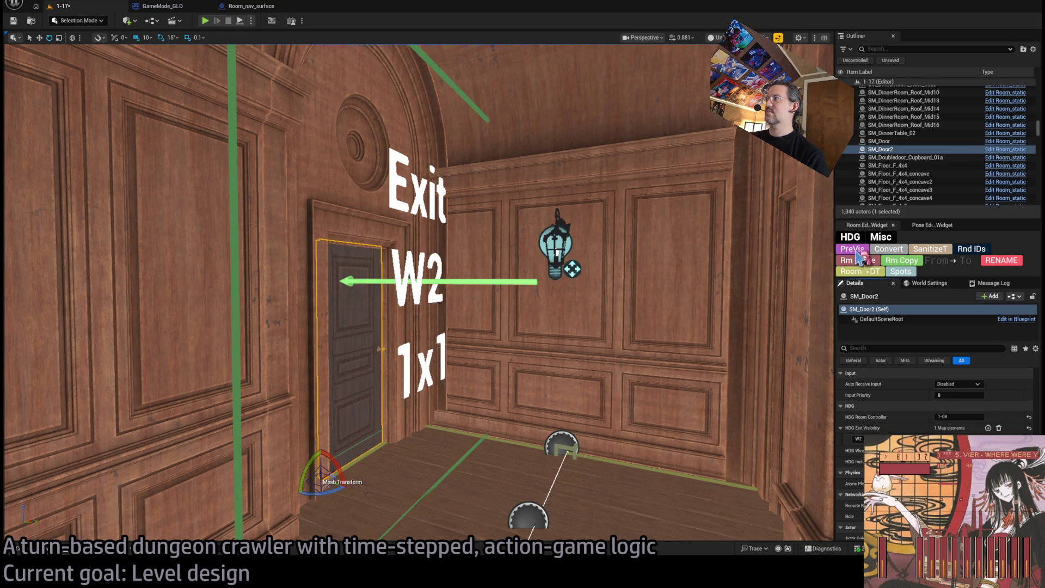
{"action": "key", "text": "h"}
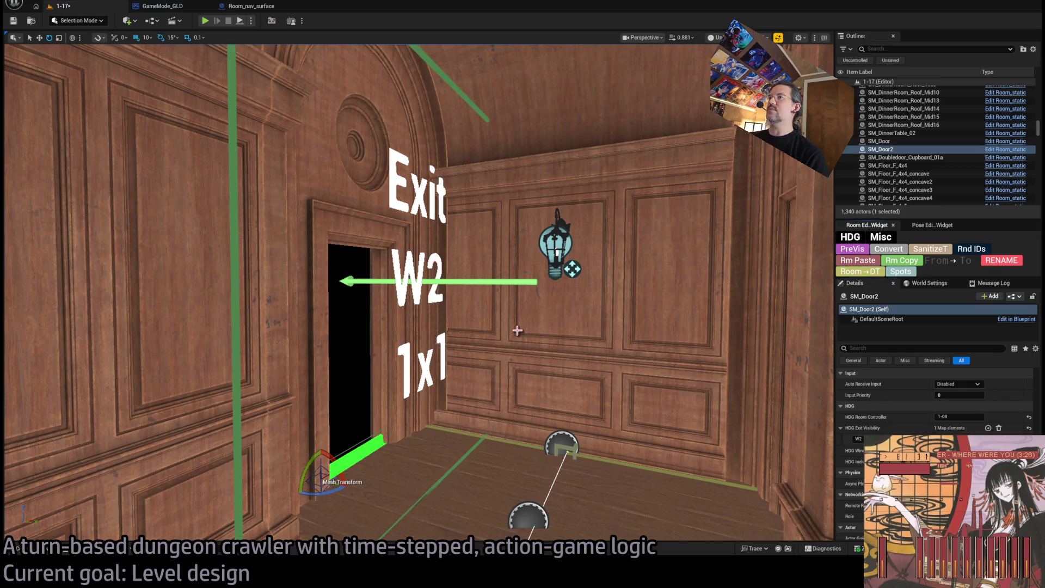
{"action": "scroll", "coordinate": [530, 325], "scroll_direction": "up", "scroll_amount": 3}
- Add an HDG Exit Visibility entry with key N2 to the back wall Wall_Connection19
{"action": "left_click", "coordinate": [507, 294]}
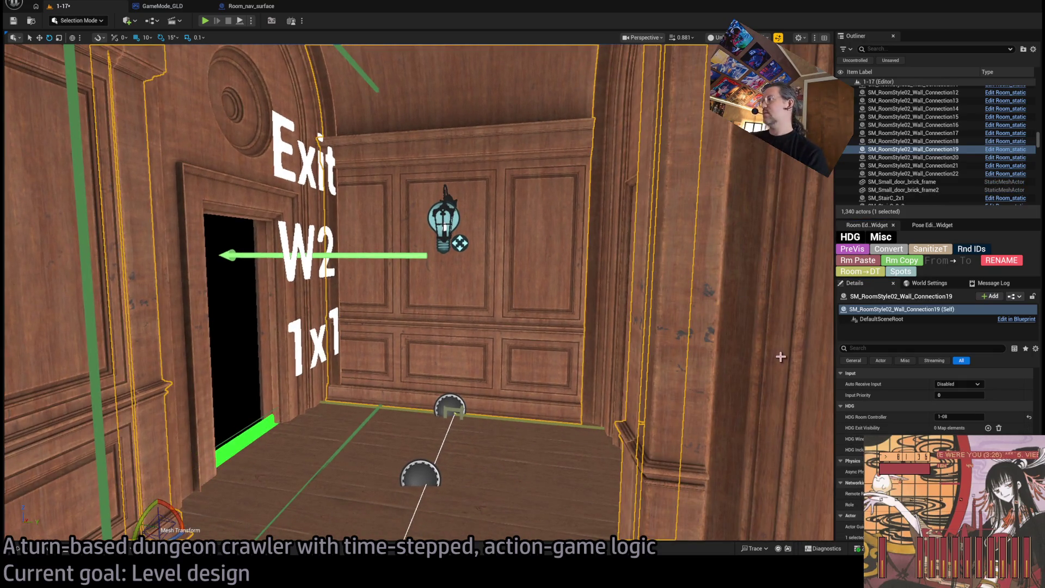
{"action": "left_click", "coordinate": [987, 427]}
{"action": "type", "text": "W2"}
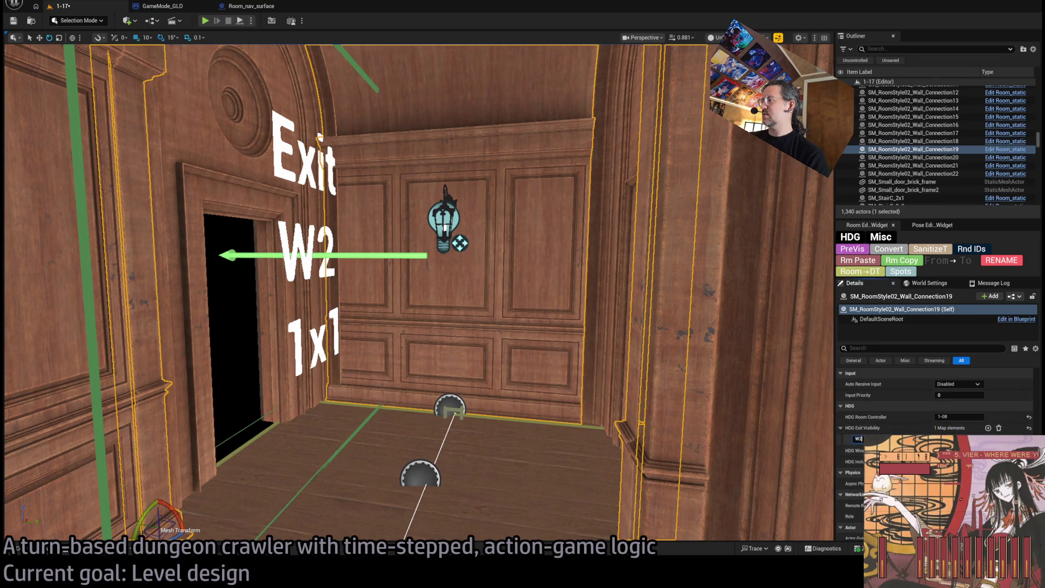
{"action": "key", "text": "Return"}
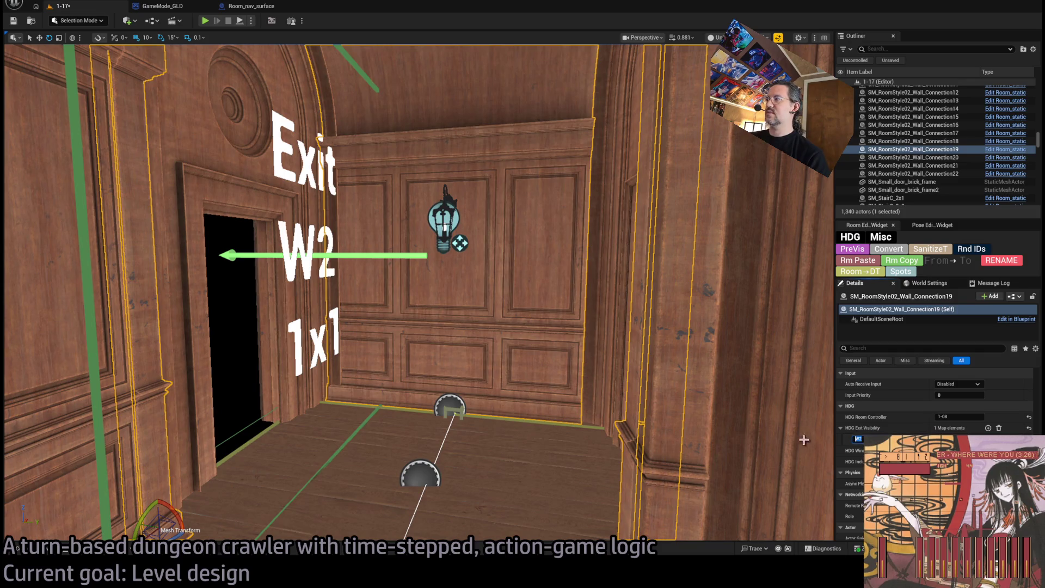
{"action": "scroll", "coordinate": [555, 350], "scroll_direction": "up", "scroll_amount": 10}
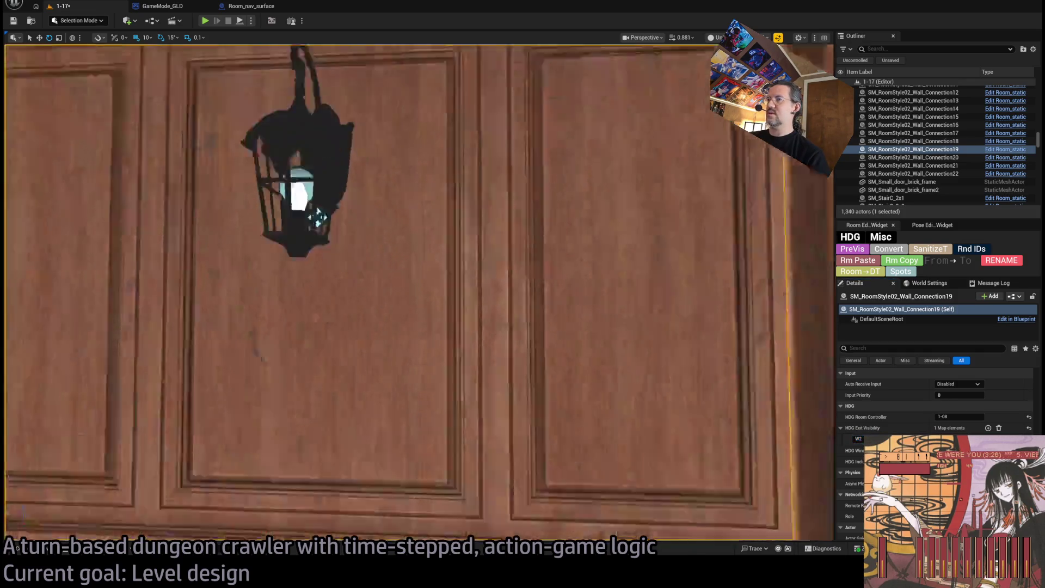
{"action": "scroll", "coordinate": [628, 364], "scroll_direction": "down", "scroll_amount": 6}
{"action": "scroll", "coordinate": [627, 364], "scroll_direction": "up", "scroll_amount": 1}
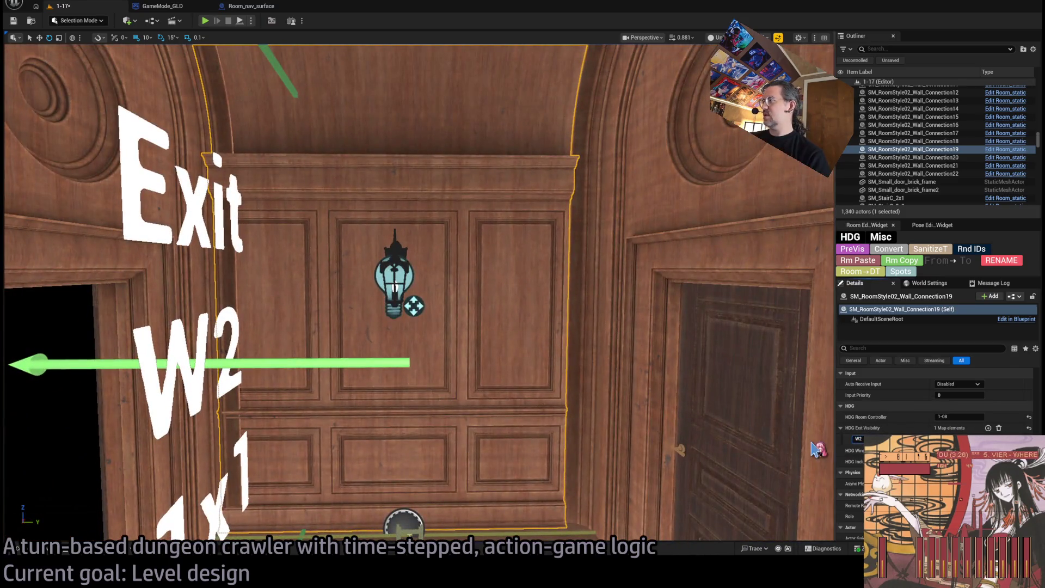
{"action": "type", "text": "2"}
{"action": "key", "text": "Return"}
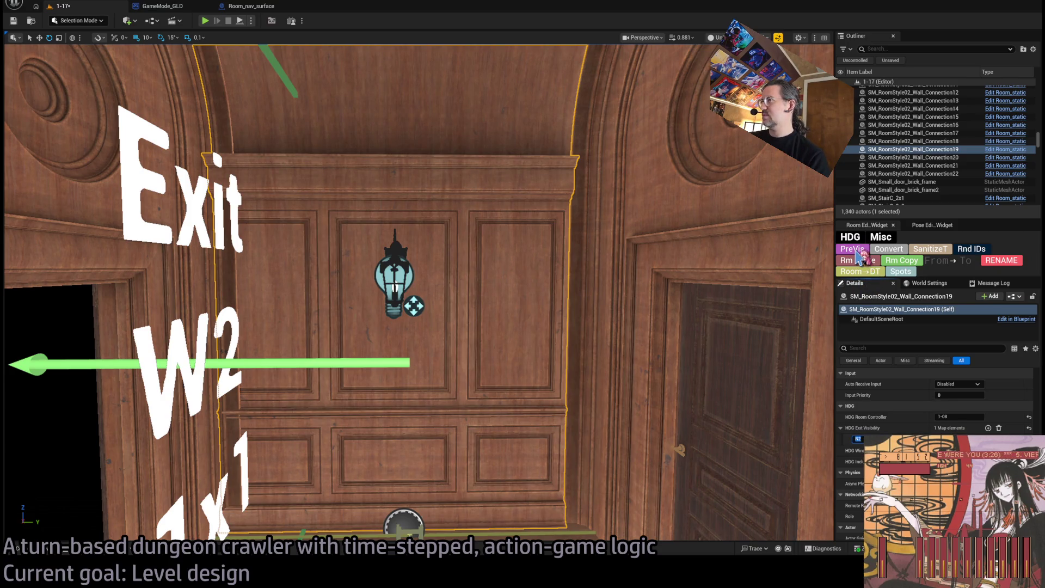
- Select the room controller actor and frame the view back on the panelled doorway
{"action": "mouse_move", "coordinate": [476, 356]}
{"action": "left_mouse_down"}
{"action": "mouse_move", "coordinate": [506, 337]}
{"action": "mouse_move", "coordinate": [466, 345]}
{"action": "mouse_move", "coordinate": [473, 338]}
{"action": "left_mouse_up"}
{"action": "left_click", "coordinate": [256, 274]}
{"action": "key", "text": "f"}
{"action": "scroll", "coordinate": [871, 413], "scroll_direction": "up", "scroll_amount": 3}
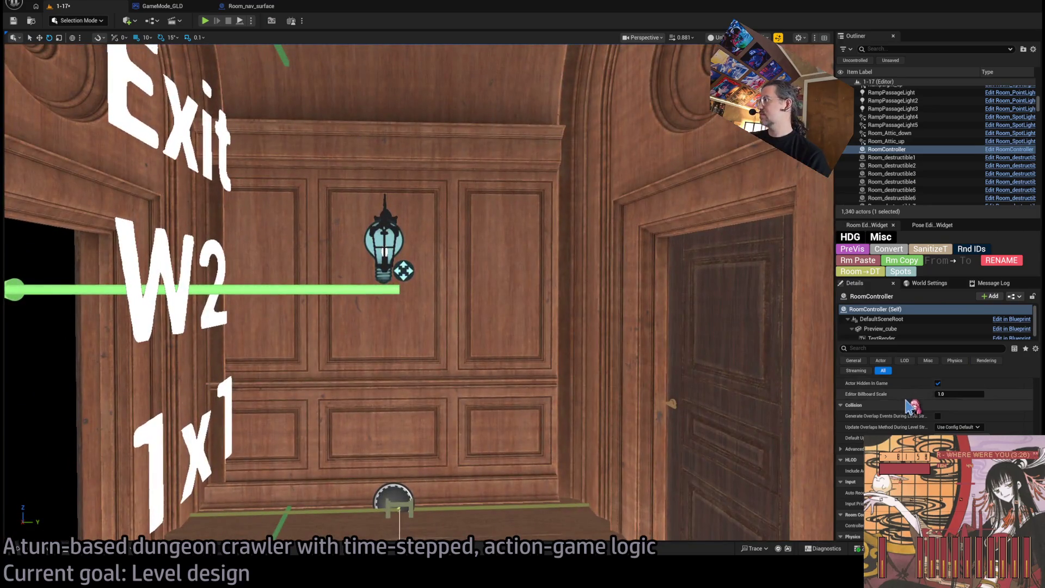
- Select and inspect the exit marker Exit_markerE4 by the W2 exit door
{"action": "scroll", "coordinate": [868, 416], "scroll_direction": "up", "scroll_amount": 4}
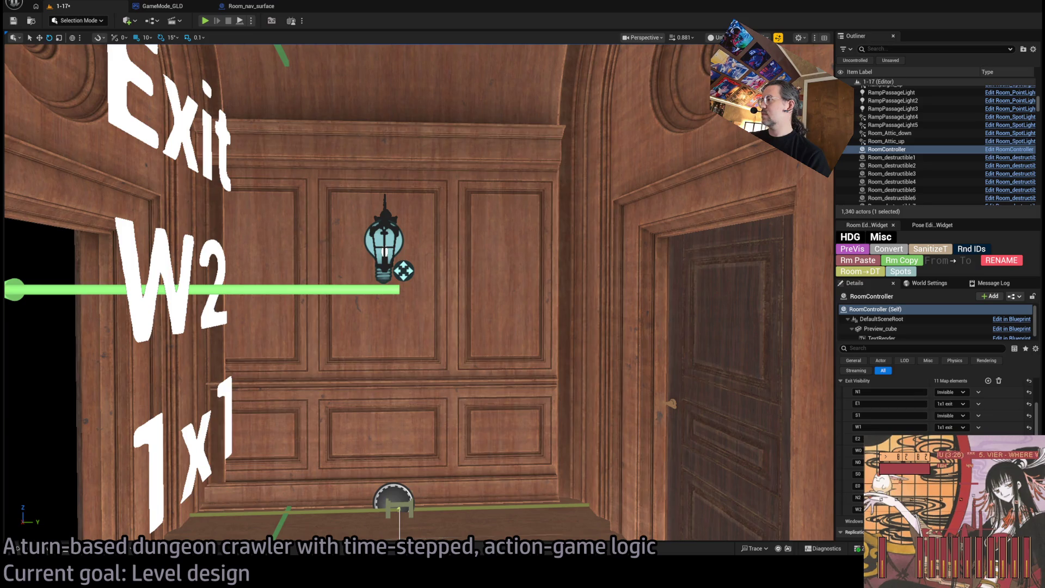
{"action": "scroll", "coordinate": [479, 353], "scroll_direction": "down", "scroll_amount": 5}
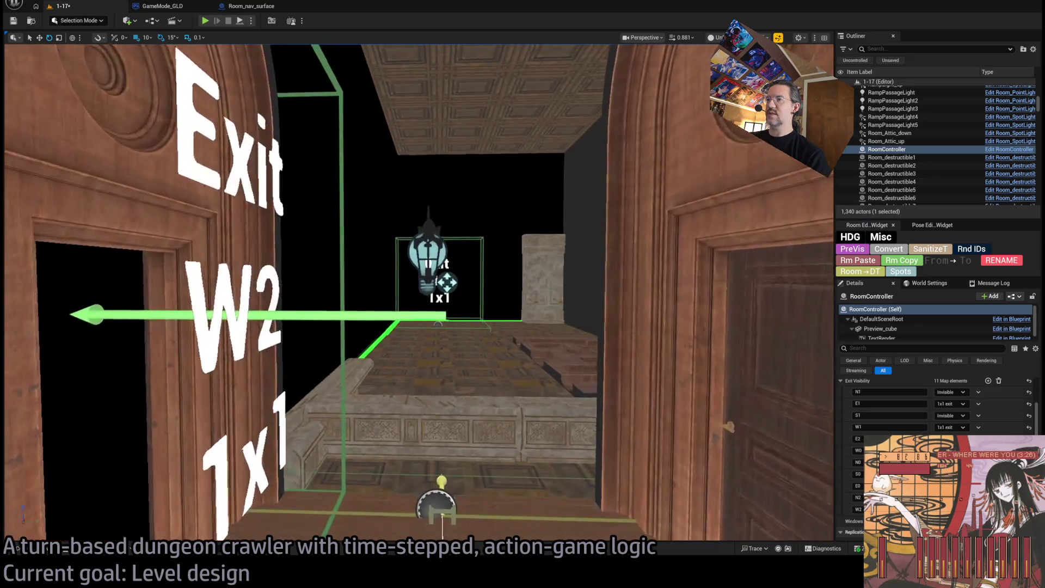
{"action": "mouse_move", "coordinate": [479, 352]}
{"action": "left_mouse_down"}
{"action": "mouse_move", "coordinate": [392, 283]}
{"action": "mouse_move", "coordinate": [413, 283]}
{"action": "mouse_move", "coordinate": [403, 294]}
{"action": "mouse_move", "coordinate": [400, 261]}
{"action": "mouse_move", "coordinate": [460, 315]}
{"action": "left_mouse_up"}
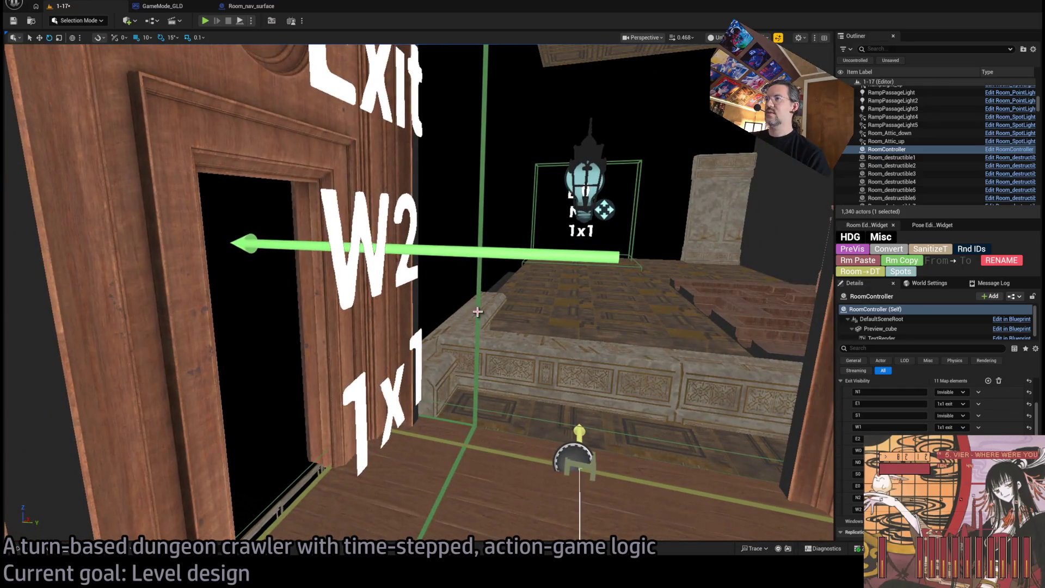
{"action": "left_click", "coordinate": [460, 316]}
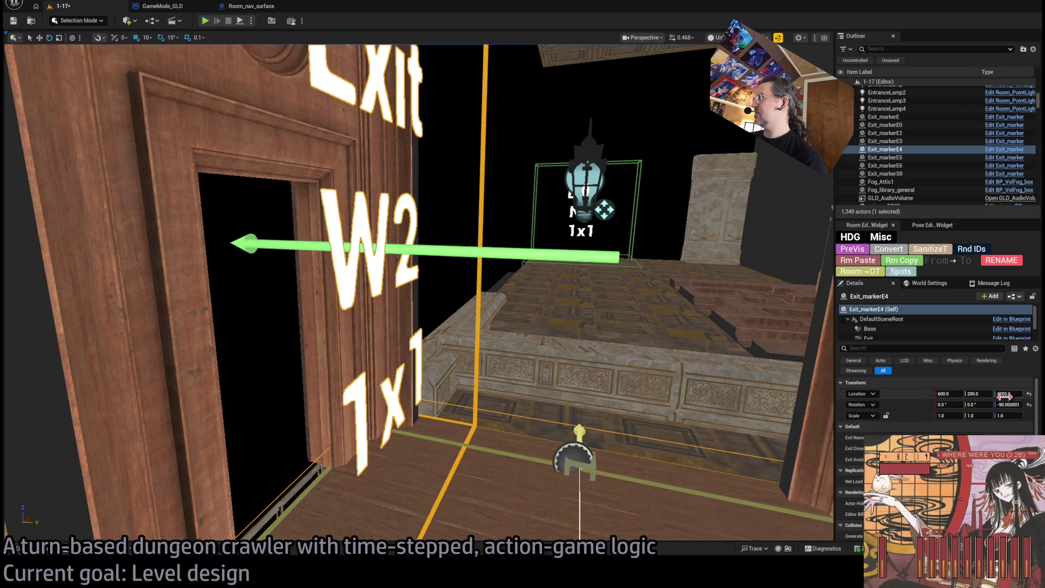
{"action": "mouse_move", "coordinate": [461, 316]}
{"action": "left_mouse_down"}
{"action": "mouse_move", "coordinate": [452, 305]}
{"action": "mouse_move", "coordinate": [560, 429]}
{"action": "left_mouse_up"}
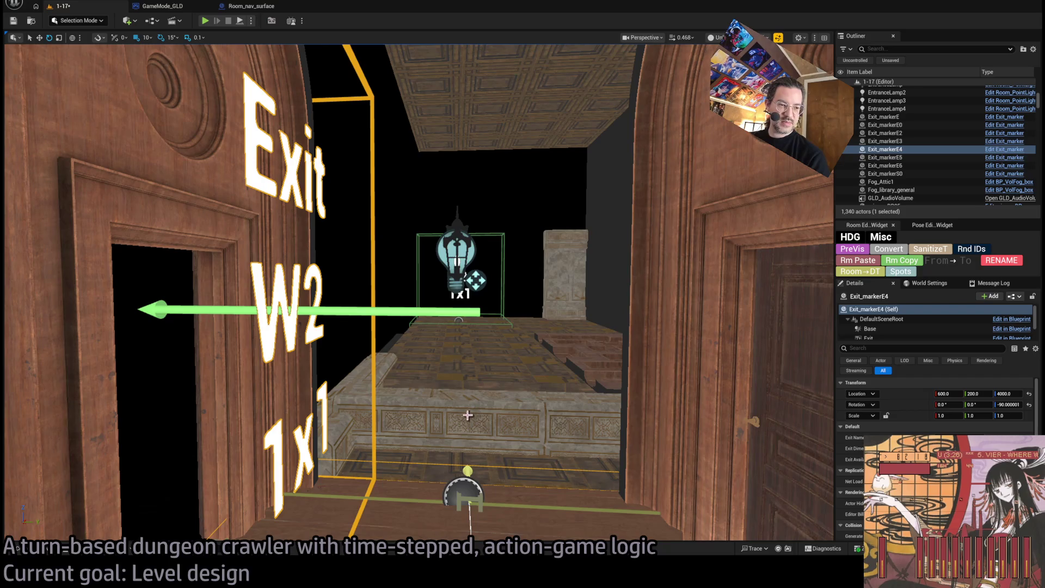
{"action": "left_click_drag", "start_coordinate": [442, 459], "coordinate": [471, 349]}
{"action": "mouse_move", "coordinate": [465, 408]}
{"action": "left_mouse_down"}
{"action": "mouse_move", "coordinate": [490, 381]}
{"action": "mouse_move", "coordinate": [468, 381]}
{"action": "mouse_move", "coordinate": [490, 375]}
{"action": "mouse_move", "coordinate": [496, 359]}
{"action": "mouse_move", "coordinate": [484, 370]}
{"action": "mouse_move", "coordinate": [459, 355]}
{"action": "mouse_move", "coordinate": [441, 359]}
{"action": "mouse_move", "coordinate": [422, 411]}
{"action": "mouse_move", "coordinate": [421, 404]}
{"action": "mouse_move", "coordinate": [452, 389]}
{"action": "mouse_move", "coordinate": [494, 415]}
{"action": "mouse_move", "coordinate": [474, 449]}
{"action": "mouse_move", "coordinate": [477, 495]}
{"action": "left_mouse_up"}
- Duplicate the arched wall Wall_Connection20 and move the copy to Location X 790
{"action": "left_click", "coordinate": [506, 351]}
{"action": "left_click", "coordinate": [500, 381]}
{"action": "key", "text": "e"}
{"action": "key", "text": "w"}
{"action": "key", "text": "f"}
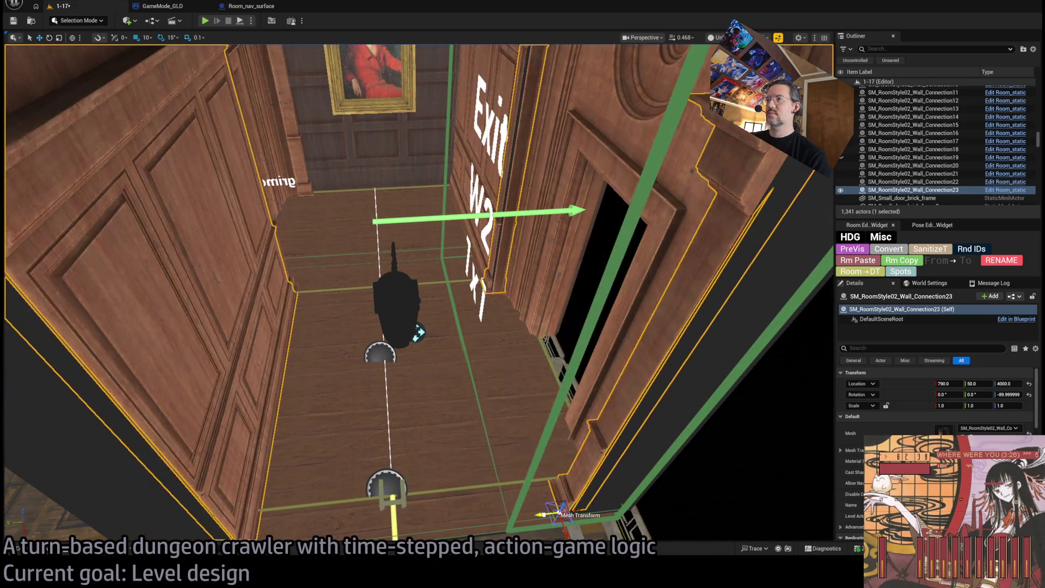
- Set the wall copy to Y 50; collapse Replication, Rendering, Collision and expand HDG Exit
{"action": "left_click_drag", "start_coordinate": [498, 519], "coordinate": [506, 514]}
{"action": "mouse_move", "coordinate": [532, 294]}
{"action": "left_mouse_down"}
{"action": "mouse_move", "coordinate": [444, 300]}
{"action": "mouse_move", "coordinate": [532, 294]}
{"action": "mouse_move", "coordinate": [539, 283]}
{"action": "mouse_move", "coordinate": [468, 289]}
{"action": "mouse_move", "coordinate": [489, 289]}
{"action": "mouse_move", "coordinate": [548, 359]}
{"action": "left_mouse_up"}
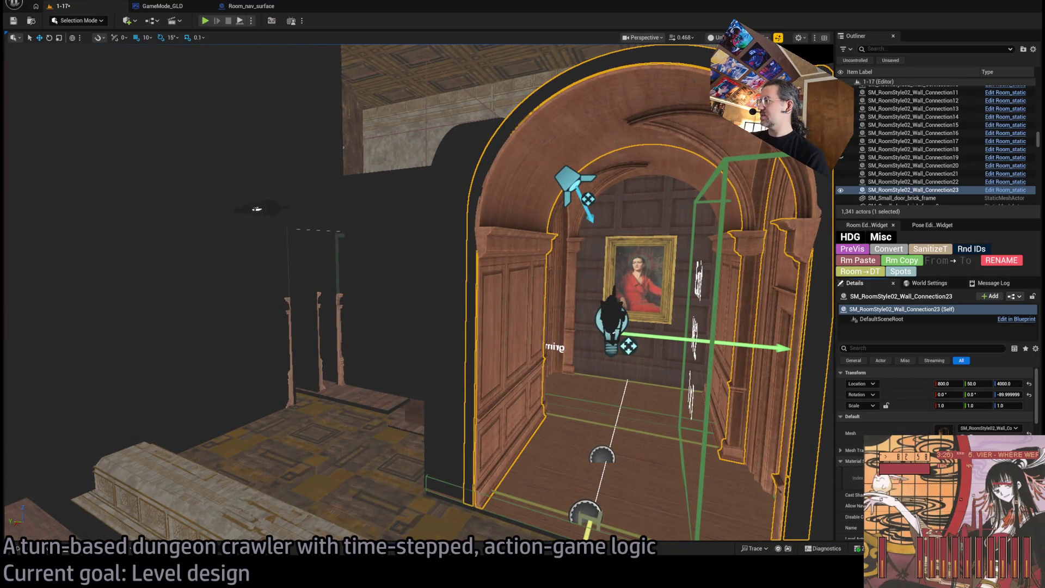
{"action": "scroll", "coordinate": [849, 483], "scroll_direction": "down", "scroll_amount": 3}
{"action": "scroll", "coordinate": [856, 454], "scroll_direction": "down", "scroll_amount": 5}
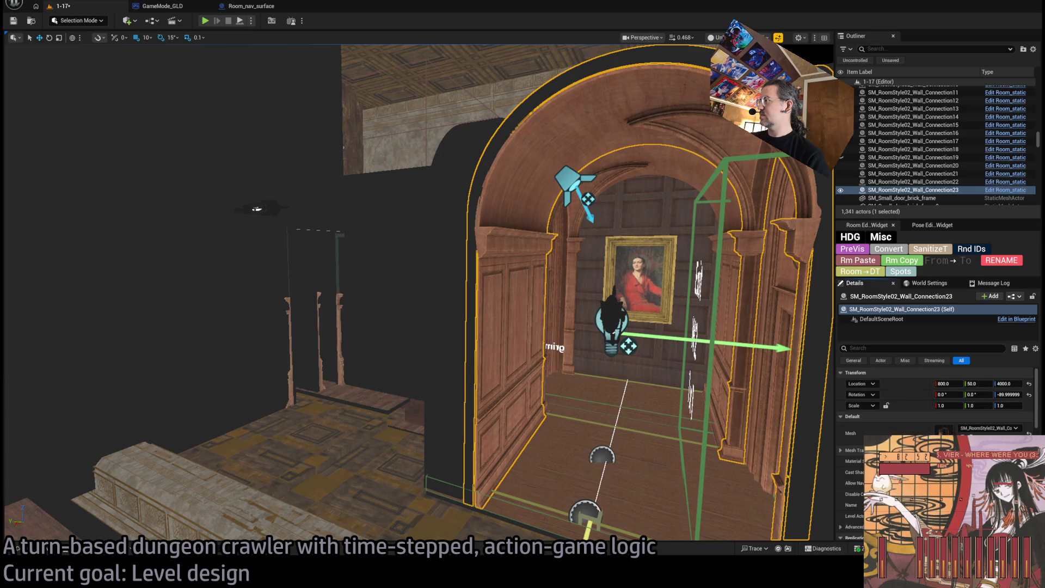
{"action": "scroll", "coordinate": [859, 441], "scroll_direction": "up", "scroll_amount": 2}
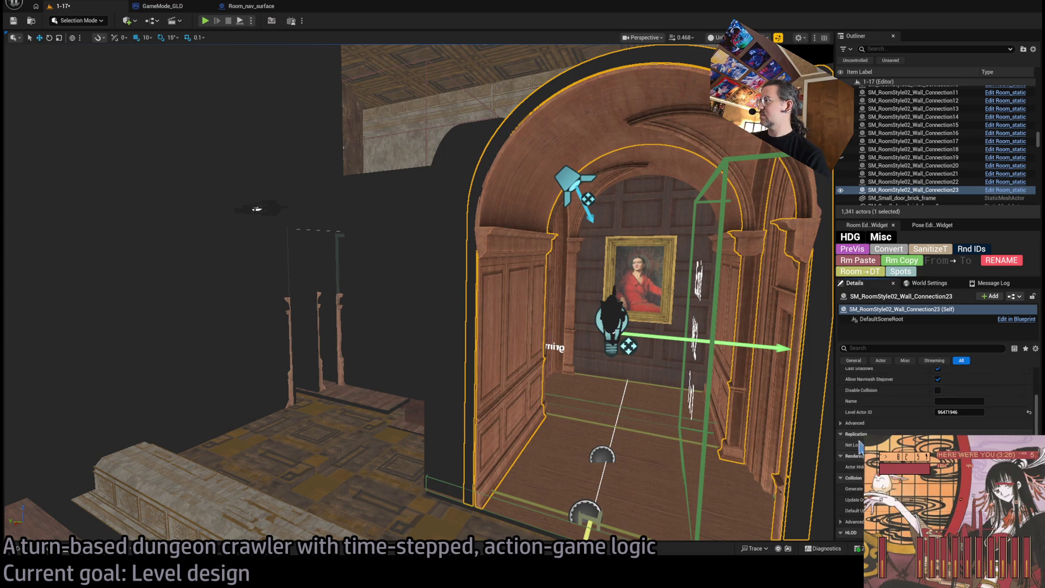
{"action": "left_click", "coordinate": [861, 433]}
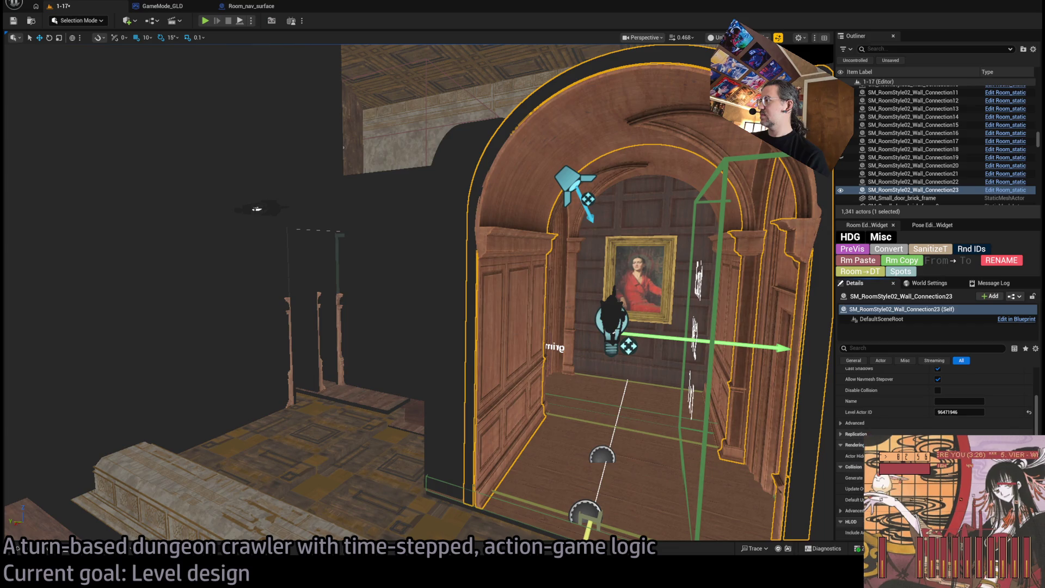
{"action": "left_click", "coordinate": [861, 445]}
{"action": "left_click", "coordinate": [861, 455]}
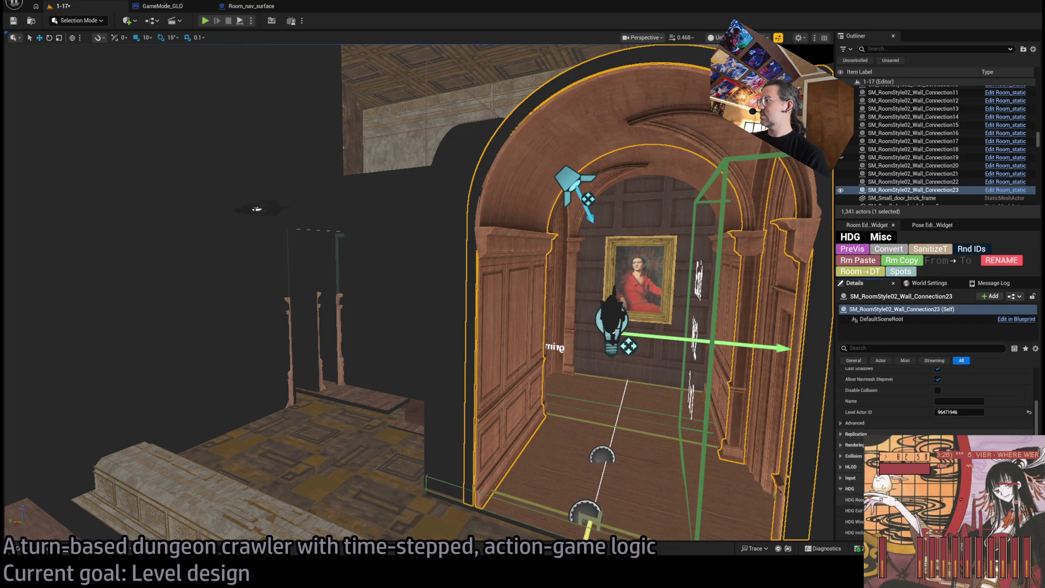
{"action": "scroll", "coordinate": [854, 455], "scroll_direction": "down", "scroll_amount": 3}
{"action": "left_click", "coordinate": [841, 445]}
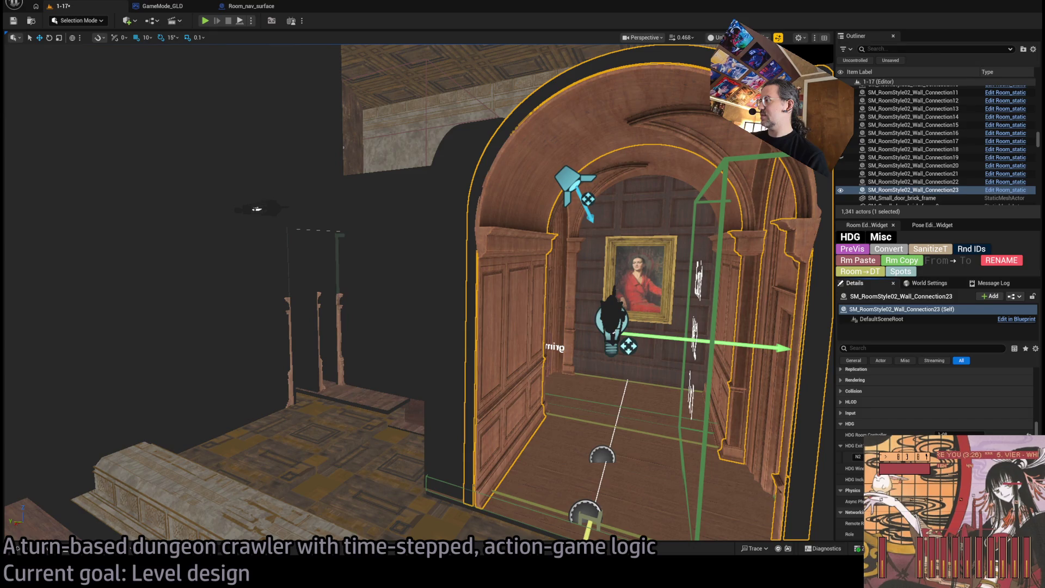
- Alt-drag a new archway copy into place framing the Exit N2 passage
{"action": "key", "text": "f"}
{"action": "scroll", "coordinate": [419, 291], "scroll_direction": "up", "scroll_amount": 10}
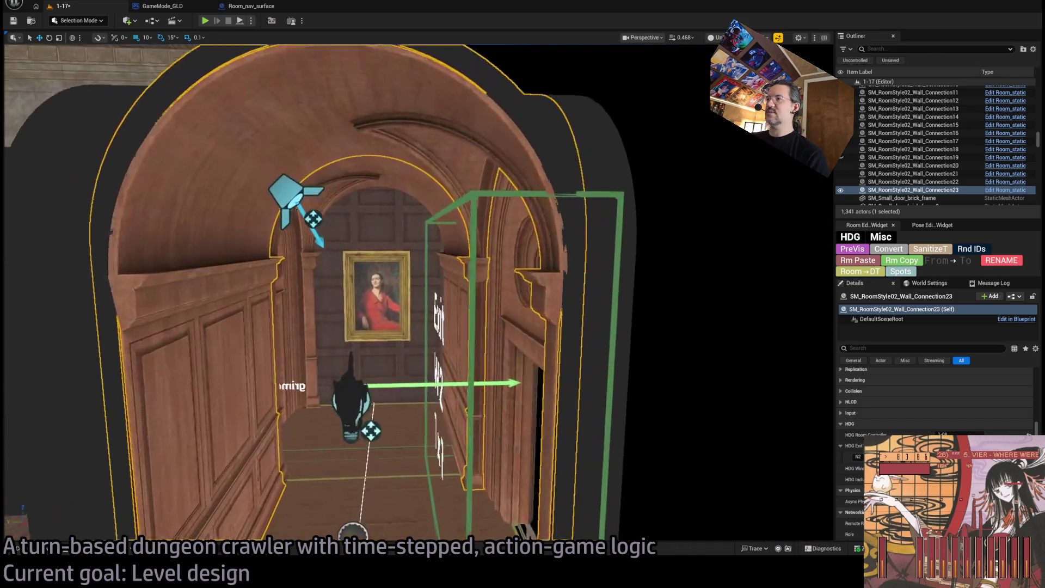
{"action": "key", "text": "f"}
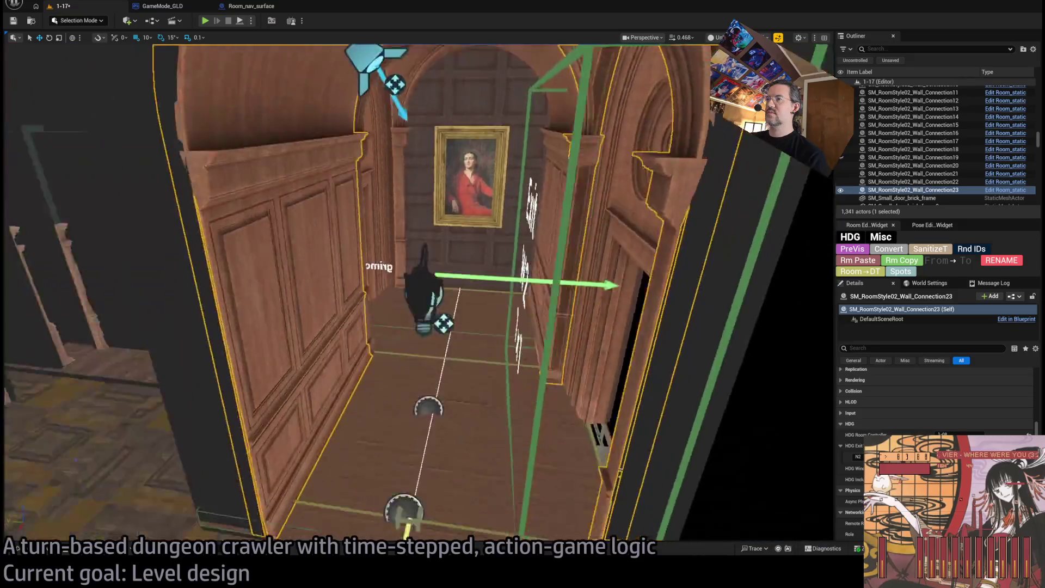
{"action": "left_click_drag", "start_coordinate": [419, 291], "coordinate": [434, 94]}
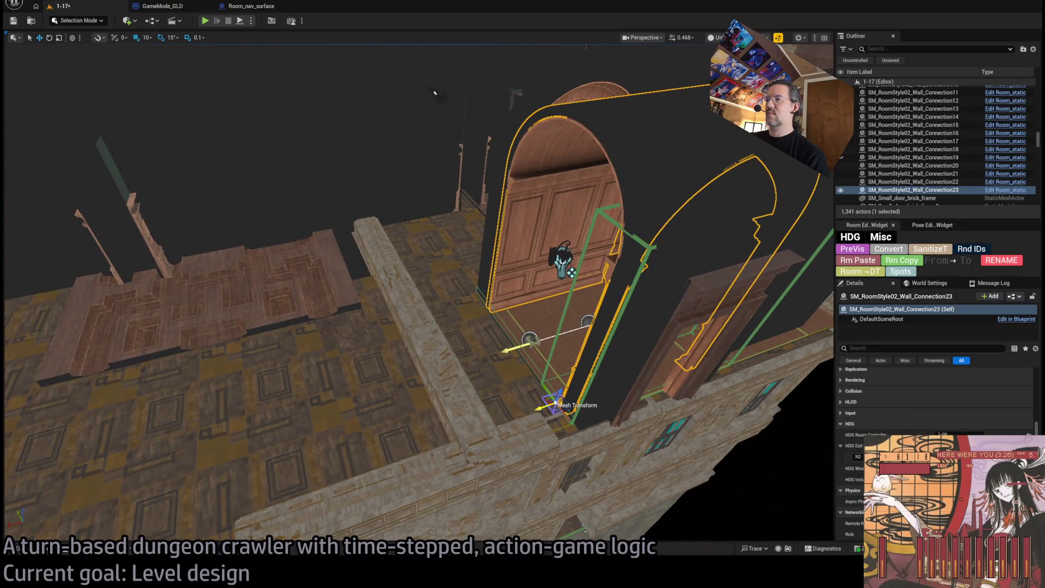
{"action": "mouse_move", "coordinate": [538, 415]}
{"action": "left_mouse_down"}
{"action": "mouse_move", "coordinate": [419, 444]}
{"action": "mouse_move", "coordinate": [375, 475]}
{"action": "left_mouse_up"}
{"action": "left_click_drag", "start_coordinate": [365, 434], "coordinate": [373, 433]}
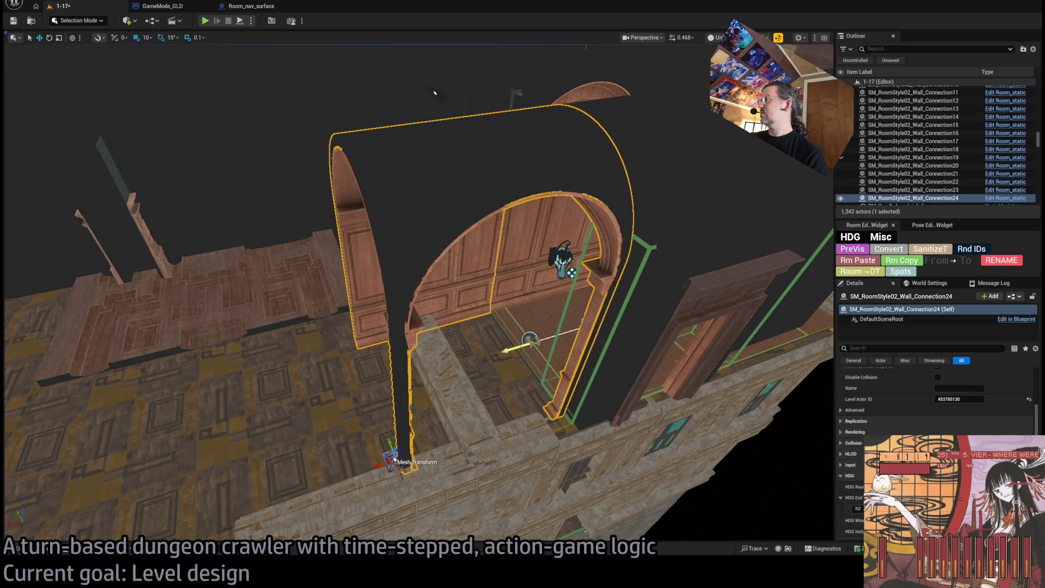
{"action": "scroll", "coordinate": [470, 400], "scroll_direction": "up", "scroll_amount": 10}
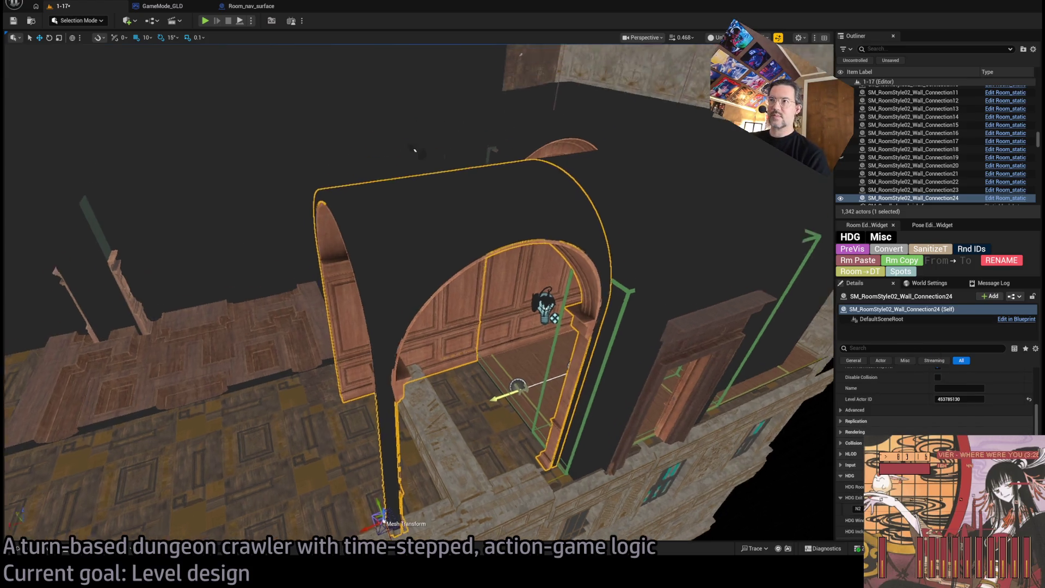
{"action": "key", "text": "f"}
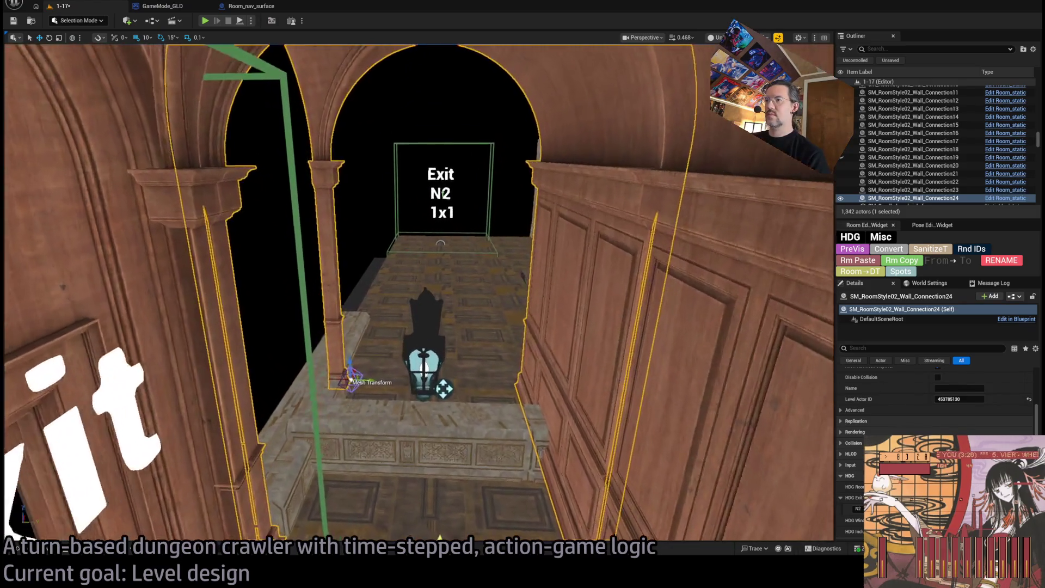
{"action": "left_click", "coordinate": [472, 444]}
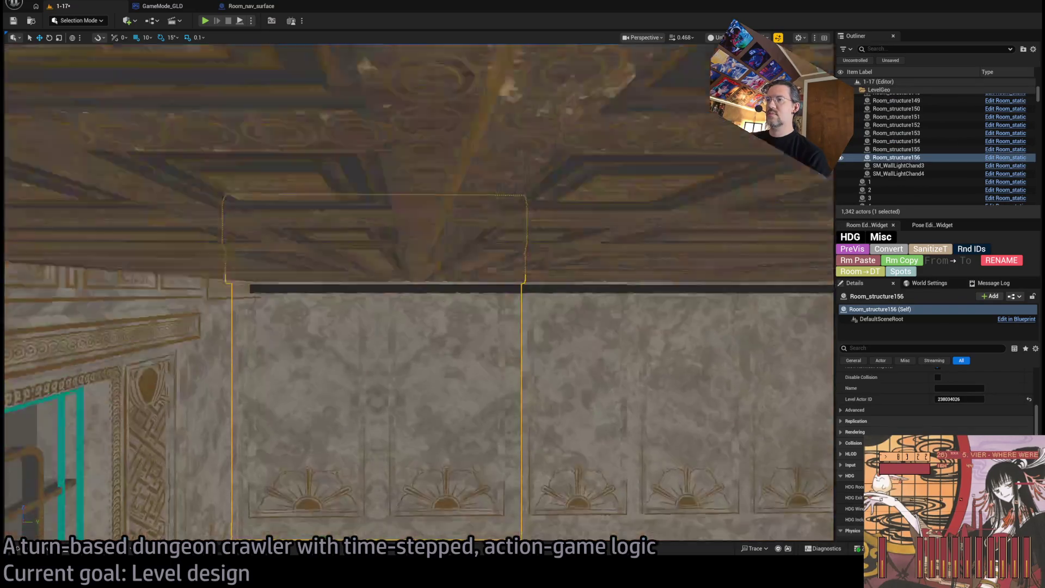
{"action": "key", "text": "f"}
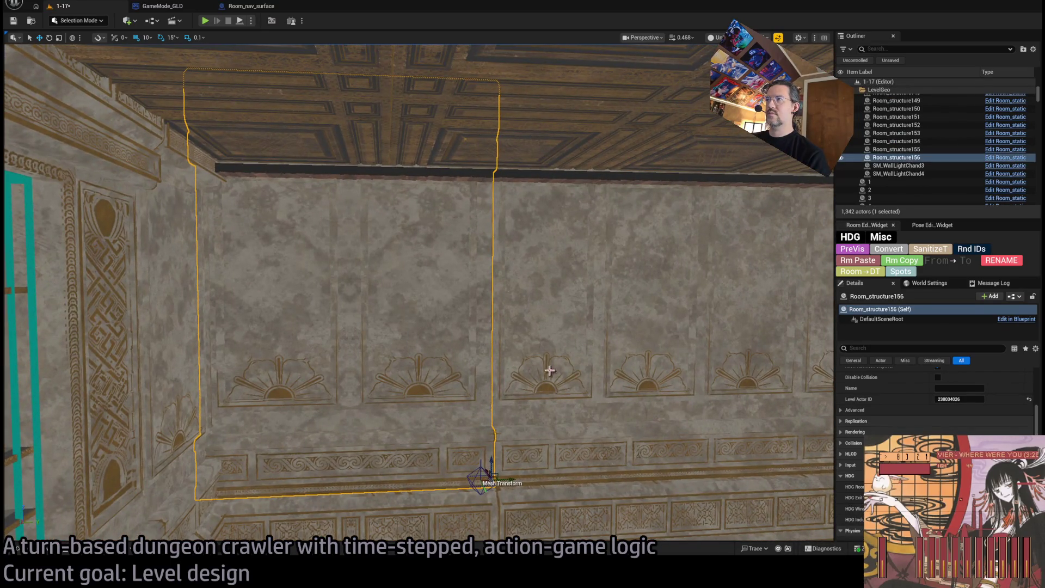
{"action": "left_click", "coordinate": [549, 370], "text": "ctrl"}
{"action": "key", "text": "f"}
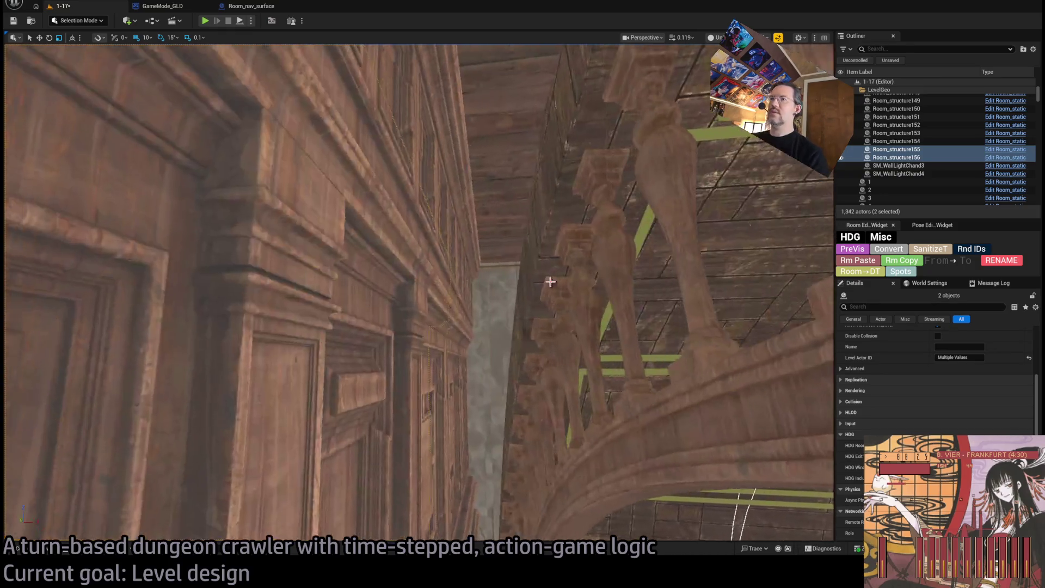
{"action": "left_click", "coordinate": [508, 223]}
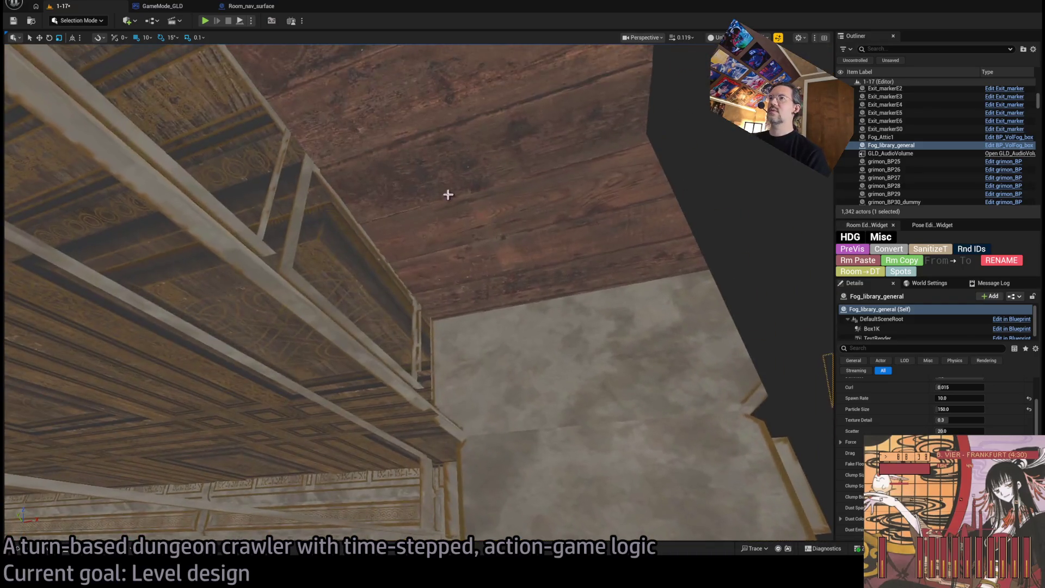
{"action": "left_click", "coordinate": [495, 284]}
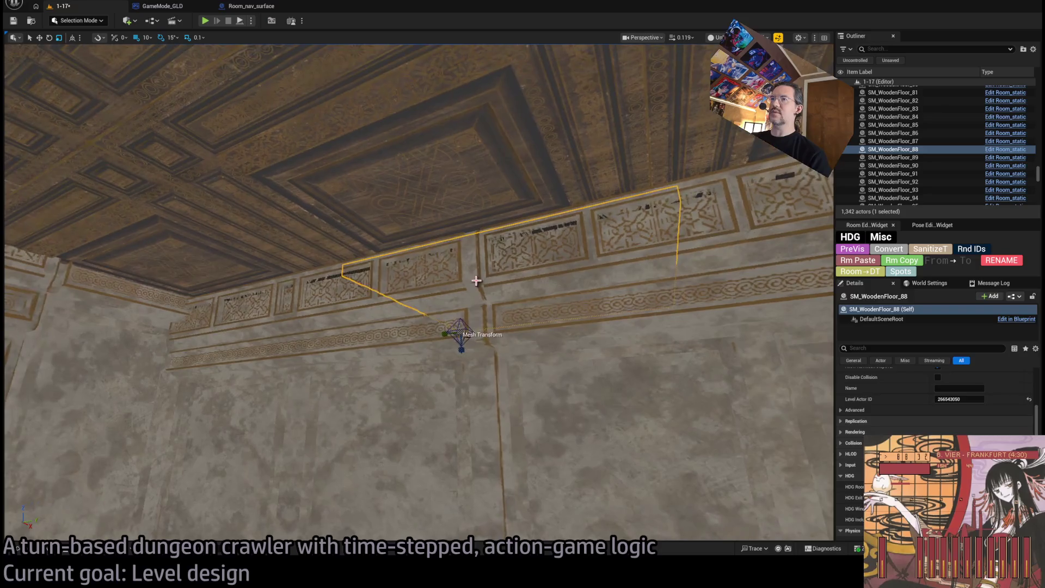
{"action": "key", "text": "Delete"}
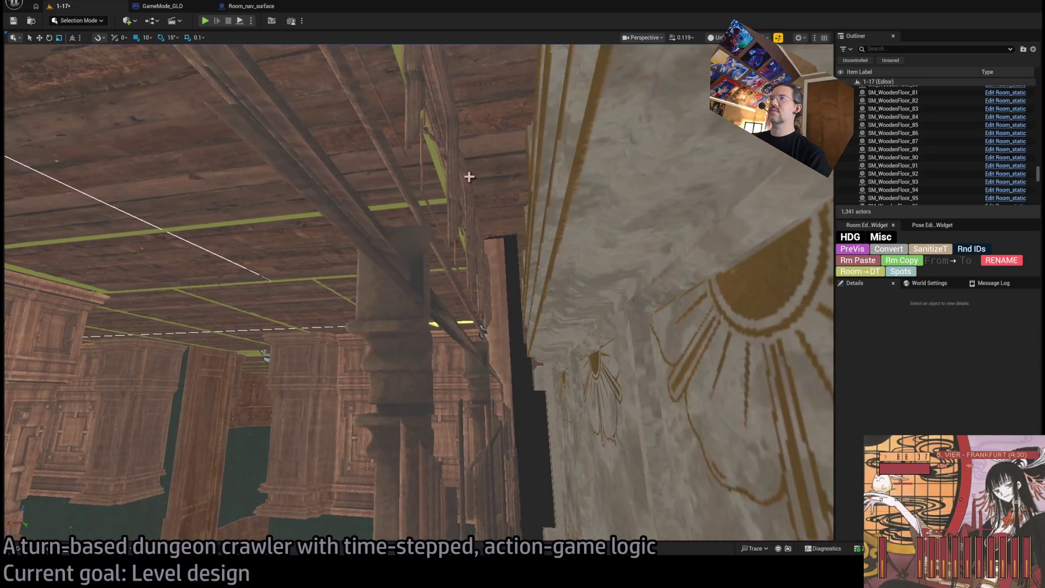
{"action": "left_click", "coordinate": [517, 209]}
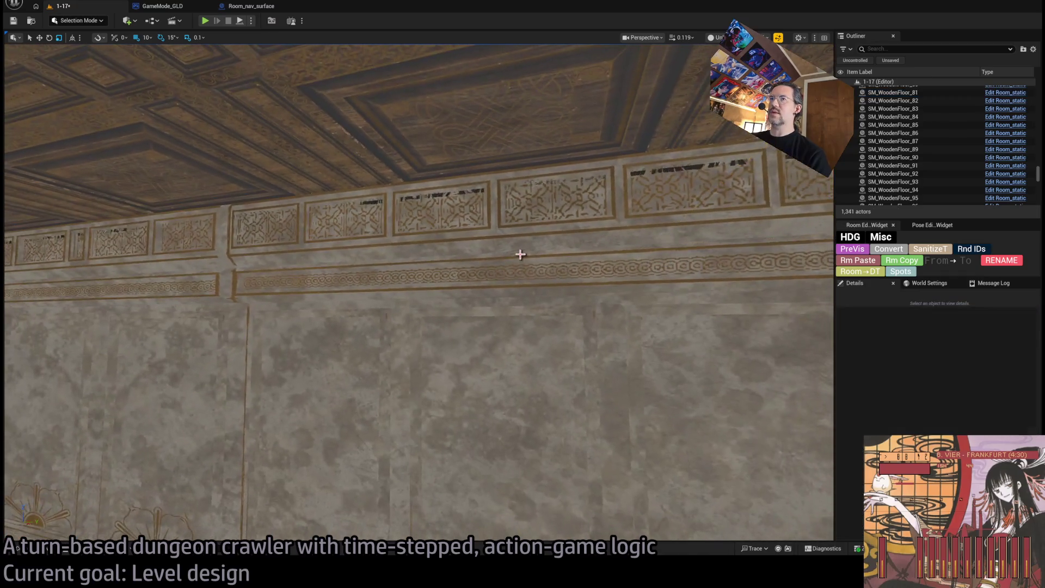
{"action": "left_click", "coordinate": [291, 269]}
{"action": "left_click", "coordinate": [279, 365], "text": "ctrl"}
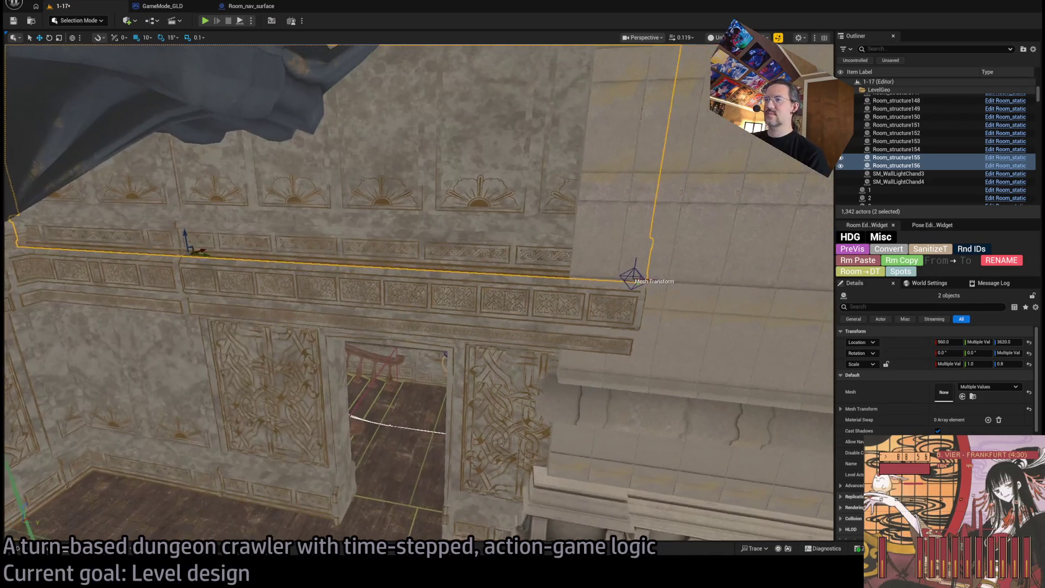
- Delete the wall pieces above the doorway and the stray molding piece
{"action": "left_click", "coordinate": [536, 329], "text": "ctrl"}
{"action": "left_click", "coordinate": [564, 254]}
{"action": "key", "text": "f"}
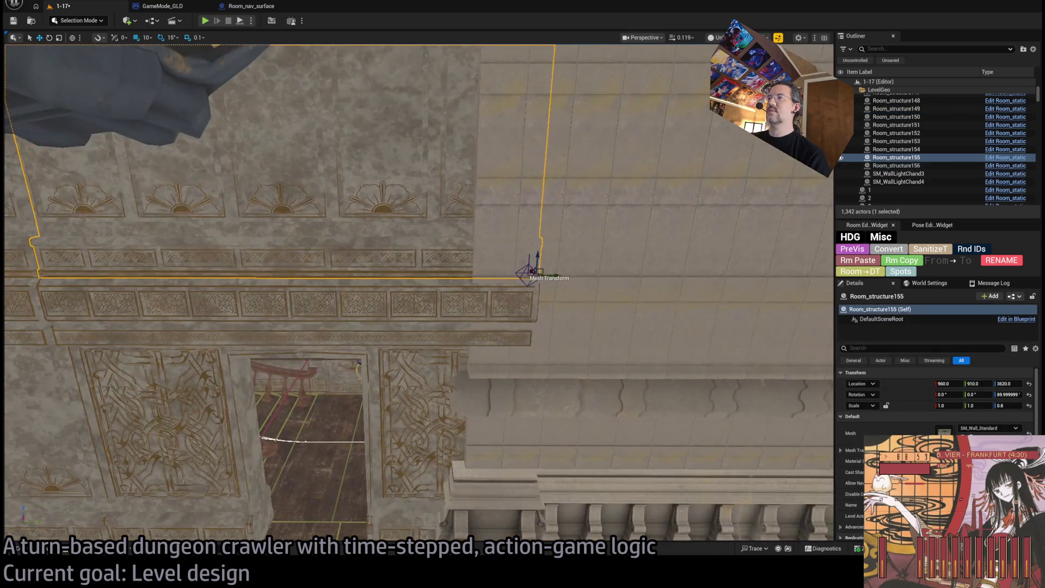
{"action": "left_click", "coordinate": [493, 409]}
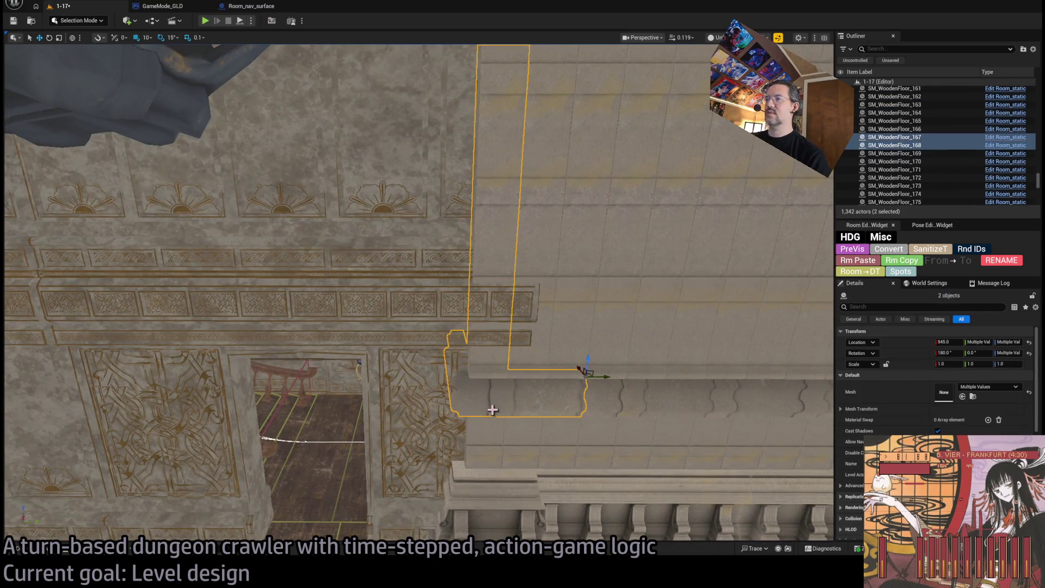
{"action": "left_click", "coordinate": [489, 446], "text": "ctrl"}
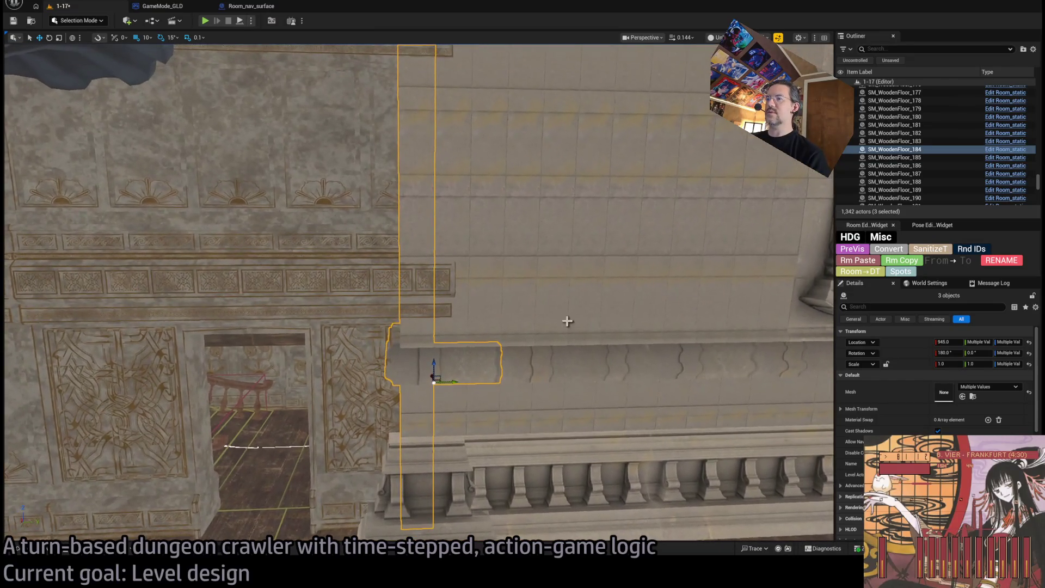
{"action": "left_click", "coordinate": [459, 236]}
{"action": "key", "text": "Delete"}
{"action": "left_click", "coordinate": [466, 385]}
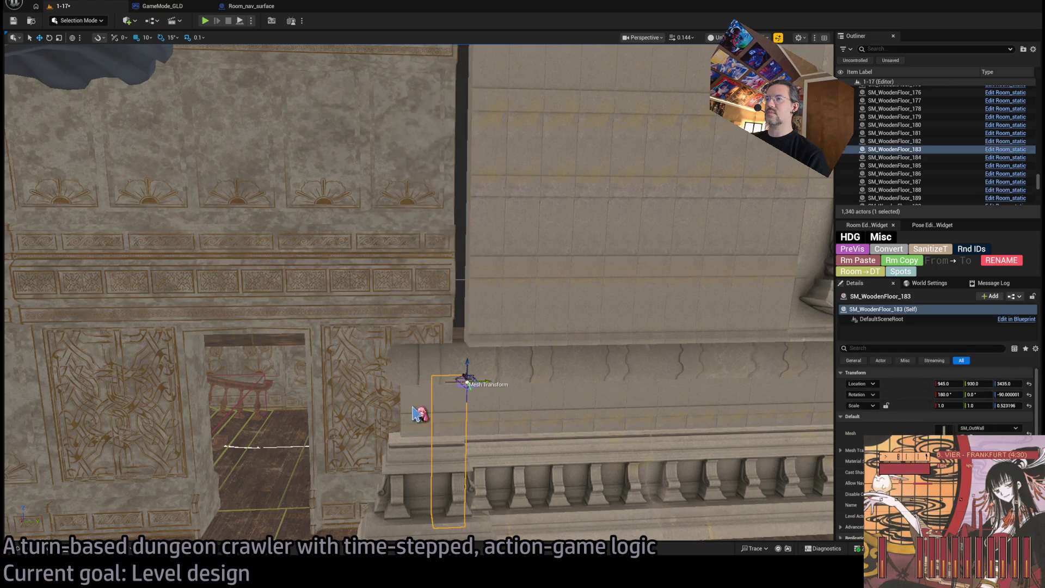
{"action": "key", "text": "Delete"}
- Delete the overlapping wall pieces stacked beside the doorway
{"action": "left_click", "coordinate": [424, 359]}
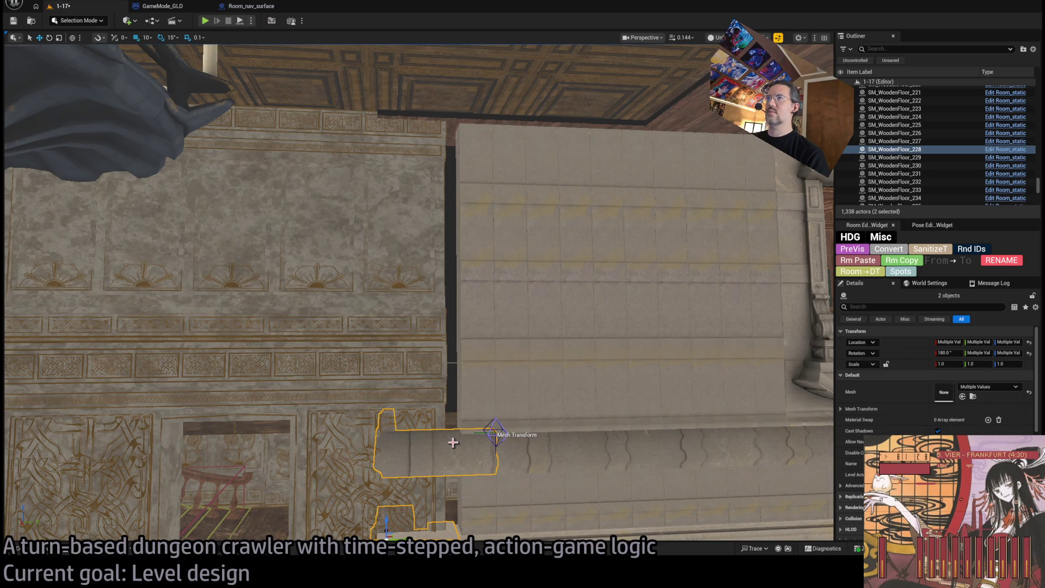
{"action": "left_click_drag", "start_coordinate": [452, 441], "coordinate": [446, 440]}
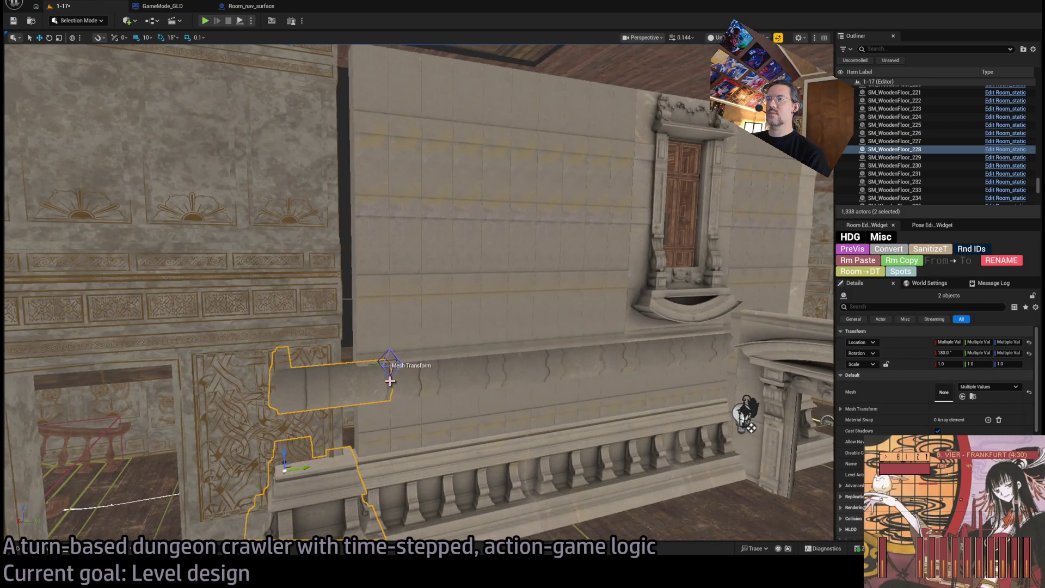
{"action": "left_click_drag", "start_coordinate": [390, 381], "coordinate": [427, 383]}
{"action": "left_click", "coordinate": [427, 383]}
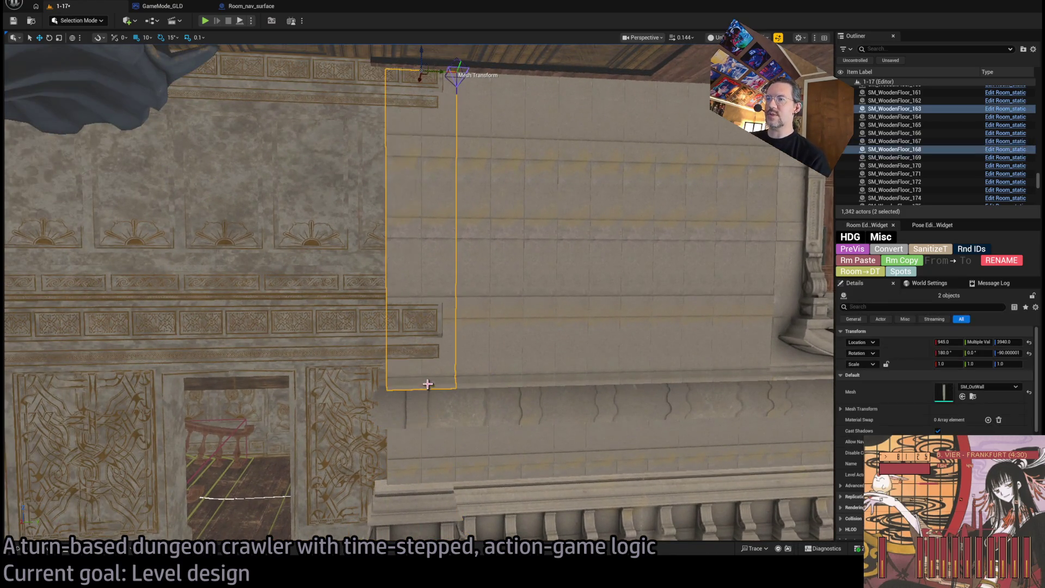
{"action": "left_click", "coordinate": [405, 279]}
{"action": "mouse_move", "coordinate": [406, 279]}
{"action": "left_mouse_down"}
{"action": "mouse_move", "coordinate": [393, 268]}
{"action": "mouse_move", "coordinate": [410, 366]}
{"action": "left_mouse_up"}
{"action": "left_click", "coordinate": [434, 443], "text": "ctrl"}
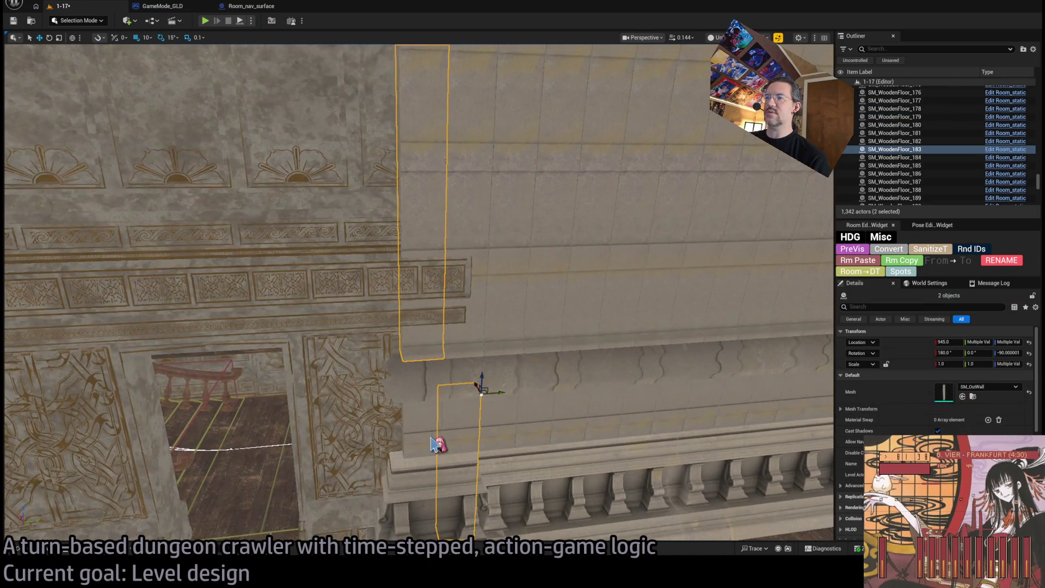
{"action": "left_click", "coordinate": [457, 259], "text": "ctrl"}
{"action": "left_click", "coordinate": [459, 419], "text": "ctrl"}
{"action": "left_click", "coordinate": [426, 212], "text": "ctrl"}
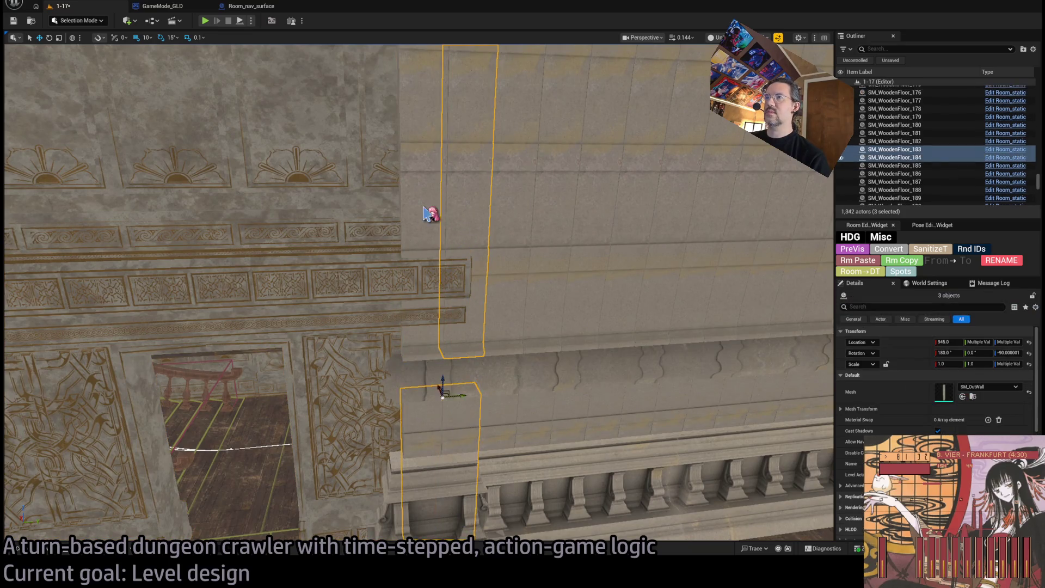
{"action": "key", "text": "Delete"}
- Duplicate the corner pillar SM_WoodenFloor_140 and rotate the copy 90°
{"action": "mouse_move", "coordinate": [534, 319]}
{"action": "left_mouse_down"}
{"action": "mouse_move", "coordinate": [569, 273]}
{"action": "mouse_move", "coordinate": [564, 426]}
{"action": "mouse_move", "coordinate": [603, 492]}
{"action": "mouse_move", "coordinate": [606, 443]}
{"action": "mouse_move", "coordinate": [582, 385]}
{"action": "mouse_move", "coordinate": [619, 327]}
{"action": "left_mouse_up"}
{"action": "left_click", "coordinate": [552, 272]}
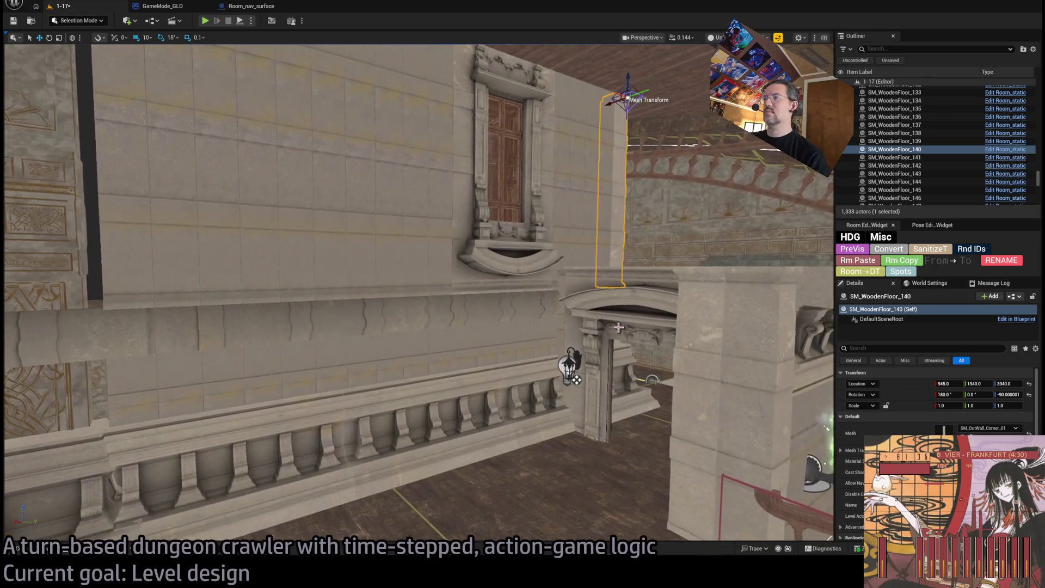
{"action": "mouse_move", "coordinate": [576, 379]}
{"action": "left_mouse_down"}
{"action": "mouse_move", "coordinate": [601, 415]}
{"action": "mouse_move", "coordinate": [511, 432]}
{"action": "mouse_move", "coordinate": [635, 269]}
{"action": "left_mouse_up"}
{"action": "mouse_move", "coordinate": [651, 148]}
{"action": "left_mouse_down"}
{"action": "mouse_move", "coordinate": [658, 153]}
{"action": "mouse_move", "coordinate": [37, 176]}
{"action": "mouse_move", "coordinate": [38, 141]}
{"action": "left_mouse_up"}
- Slide ledge pieces SM_WoodenFloor_164 and SM_WoodenFloor_167 to the right
{"action": "left_click", "coordinate": [373, 377]}
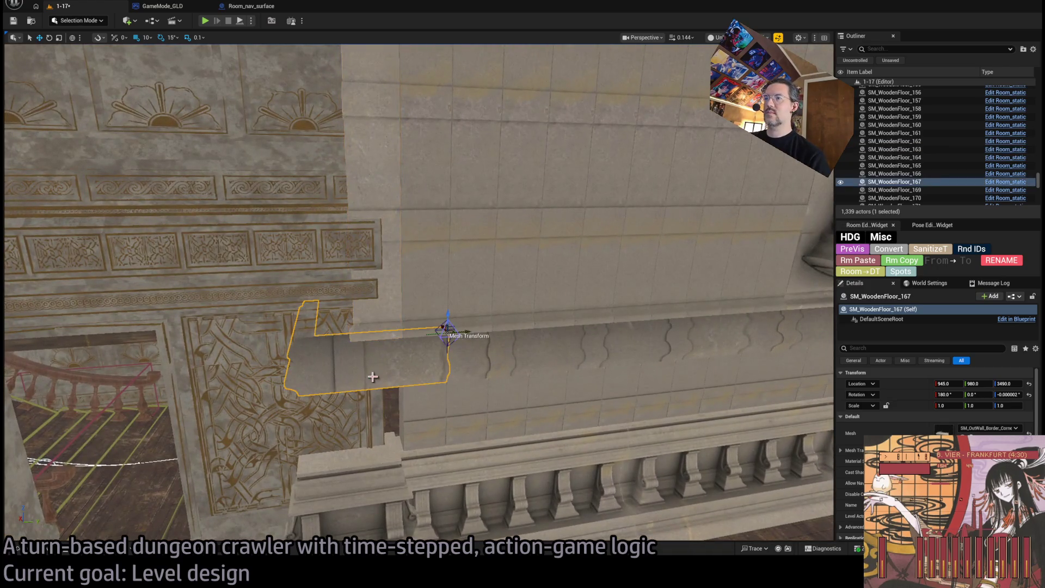
{"action": "left_click", "coordinate": [468, 362]}
{"action": "left_click", "coordinate": [386, 377]}
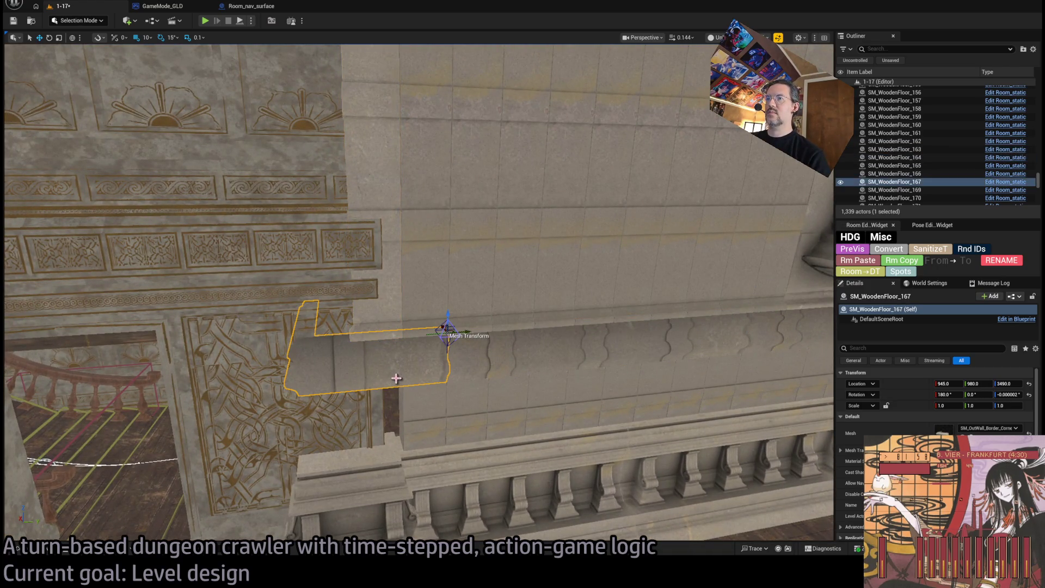
{"action": "left_click", "coordinate": [541, 365]}
{"action": "left_click", "coordinate": [401, 360], "text": "ctrl"}
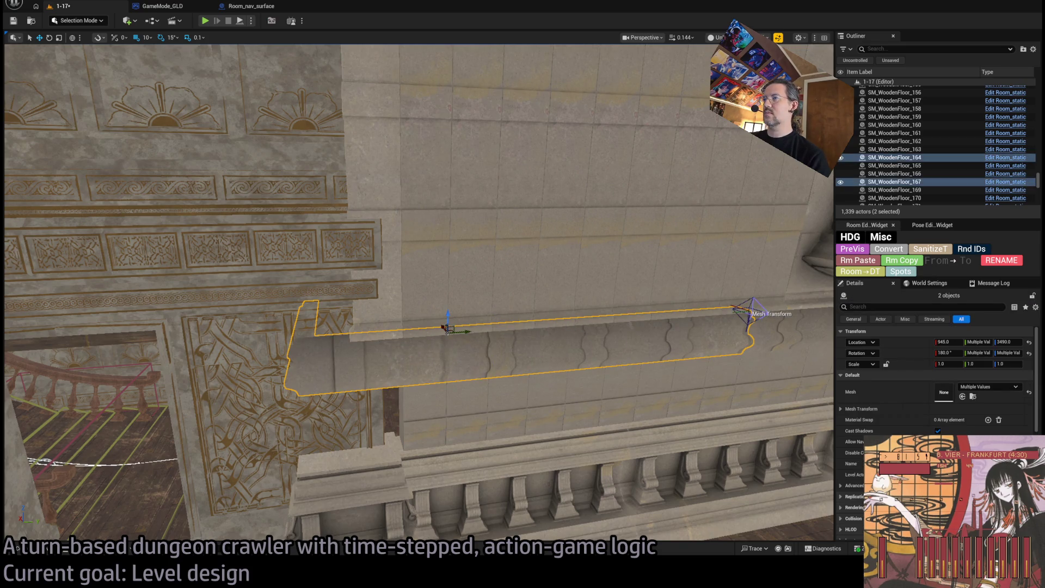
{"action": "key", "text": "s"}
{"action": "key", "text": "d"}
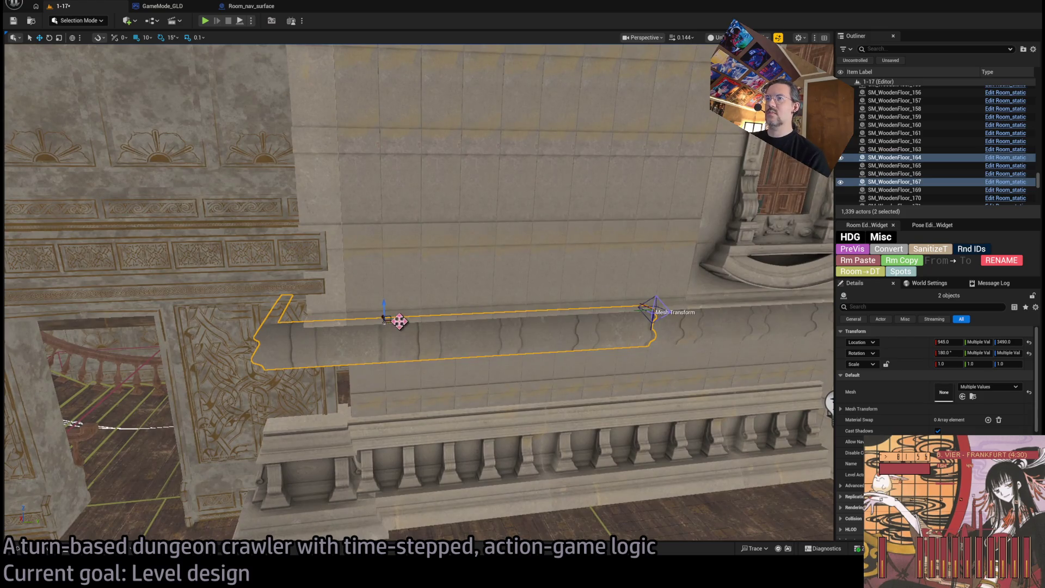
{"action": "mouse_move", "coordinate": [399, 321]}
{"action": "left_mouse_down"}
{"action": "mouse_move", "coordinate": [434, 322]}
{"action": "mouse_move", "coordinate": [364, 338]}
{"action": "left_mouse_up"}
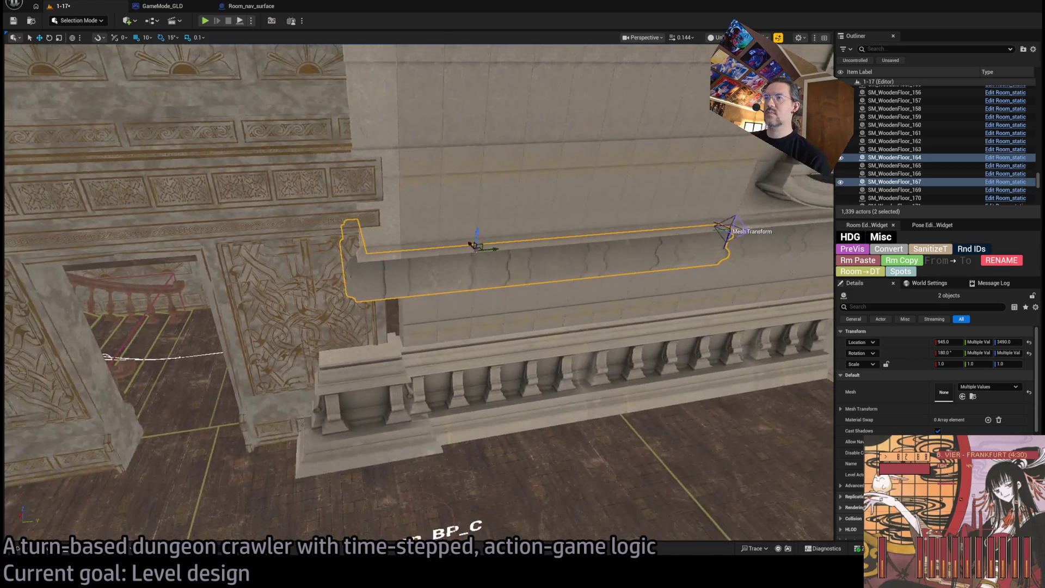
- Nudge the corner crown piece 20 units left to Y 905
{"action": "left_click", "coordinate": [435, 372]}
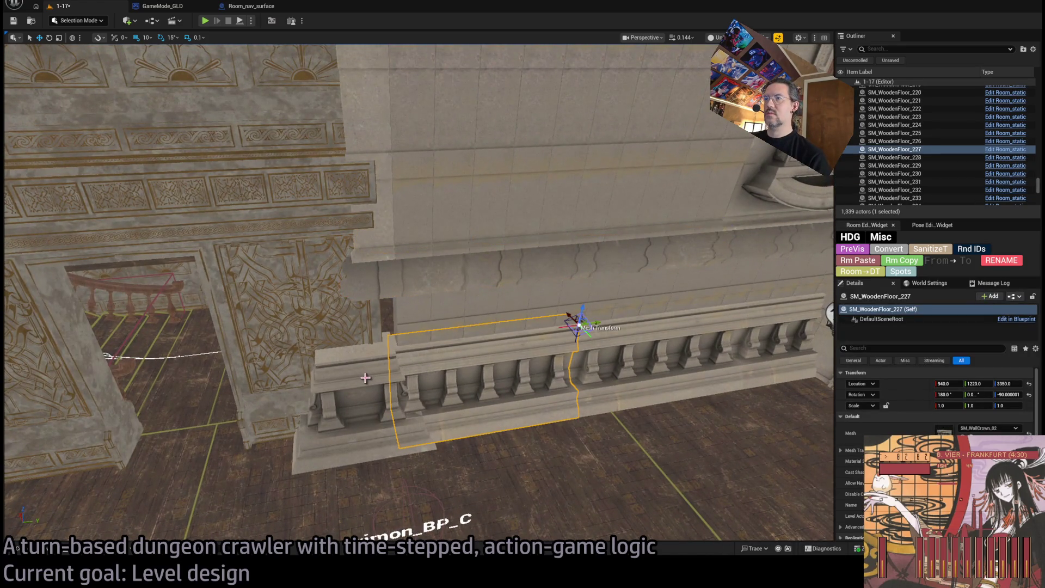
{"action": "left_click", "coordinate": [359, 356]}
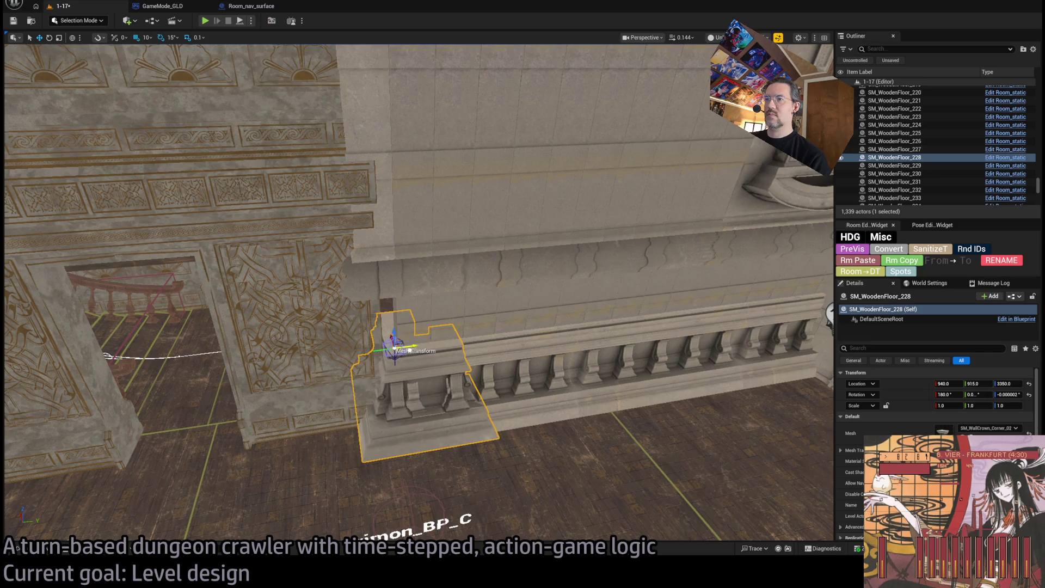
{"action": "left_click_drag", "start_coordinate": [414, 351], "coordinate": [401, 353]}
{"action": "left_click", "coordinate": [496, 401]}
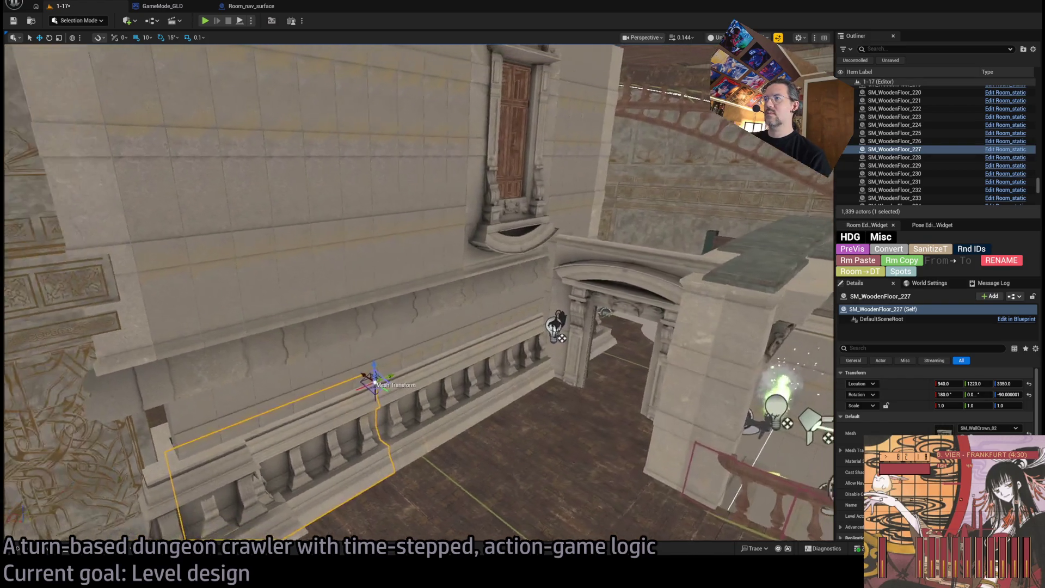
{"action": "key", "text": "ctrl+b"}
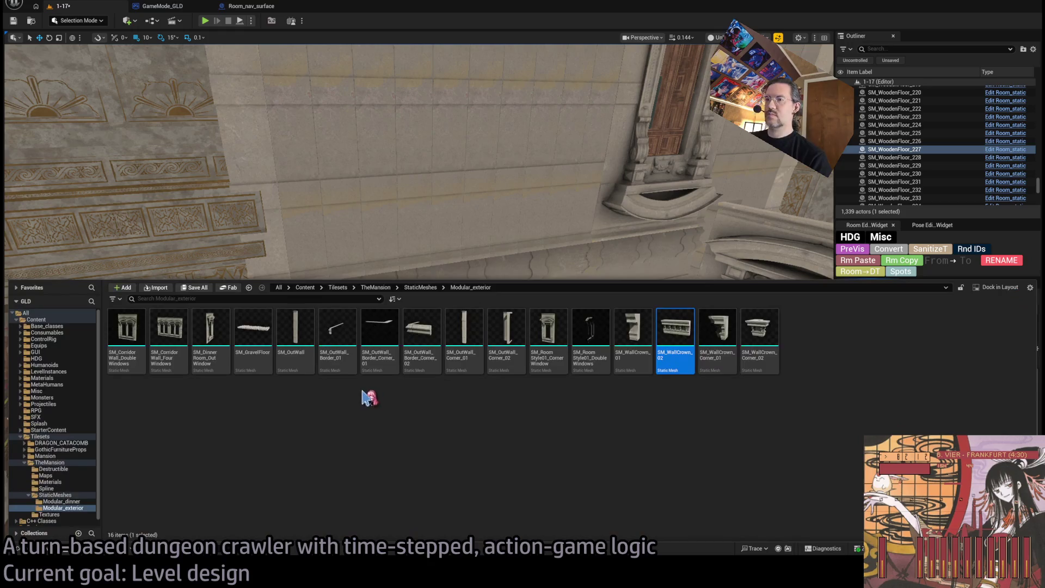
- Swap the crown piece's mesh to SM_WallCrown_01 and Alt-drag copies leftward along the ledge
{"action": "left_click", "coordinate": [648, 345]}
{"action": "key", "text": "ctrl+space"}
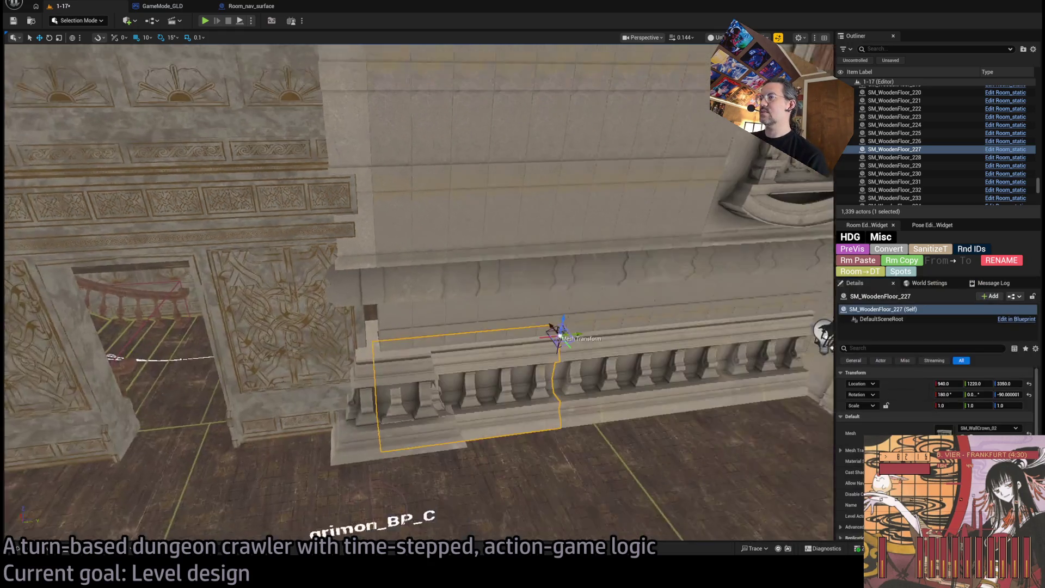
{"action": "left_click", "coordinate": [961, 438]}
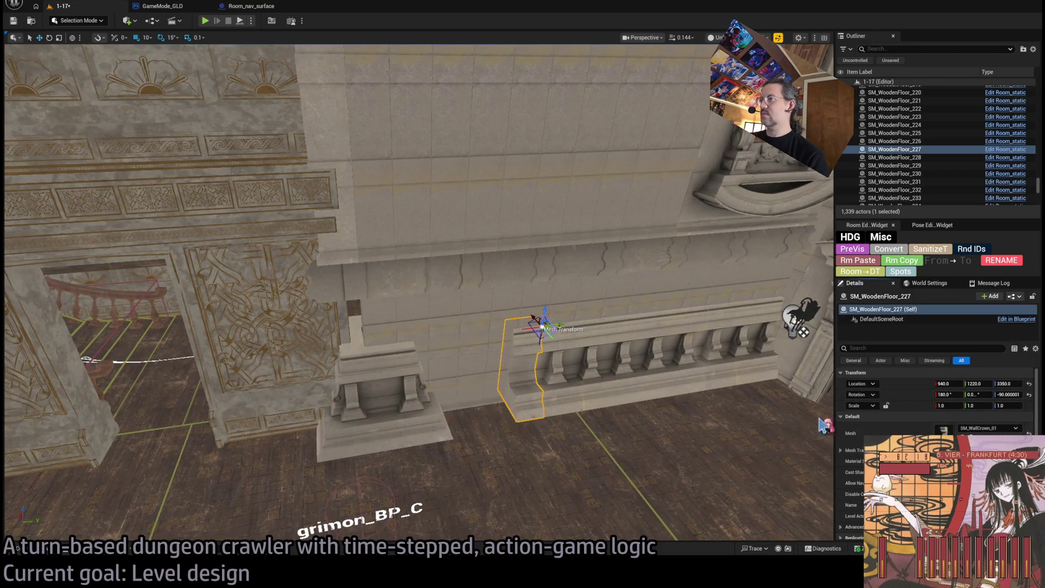
{"action": "left_click_drag", "start_coordinate": [556, 327], "coordinate": [438, 336]}
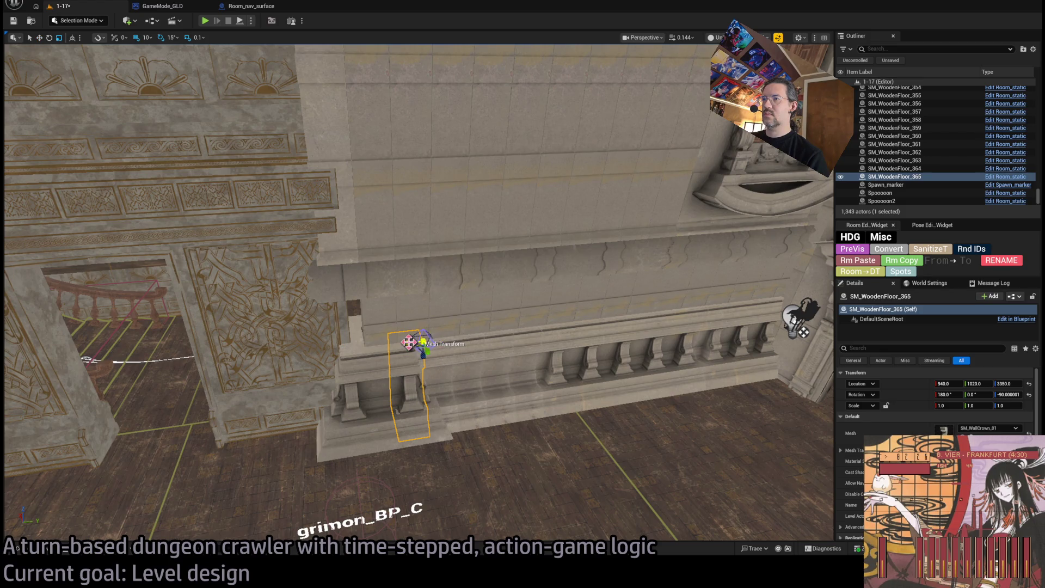
{"action": "mouse_move", "coordinate": [520, 386]}
{"action": "left_mouse_down"}
{"action": "mouse_move", "coordinate": [546, 322]}
{"action": "mouse_move", "coordinate": [504, 374]}
{"action": "left_mouse_up"}
{"action": "scroll", "coordinate": [546, 322], "scroll_direction": "up", "scroll_amount": 2}
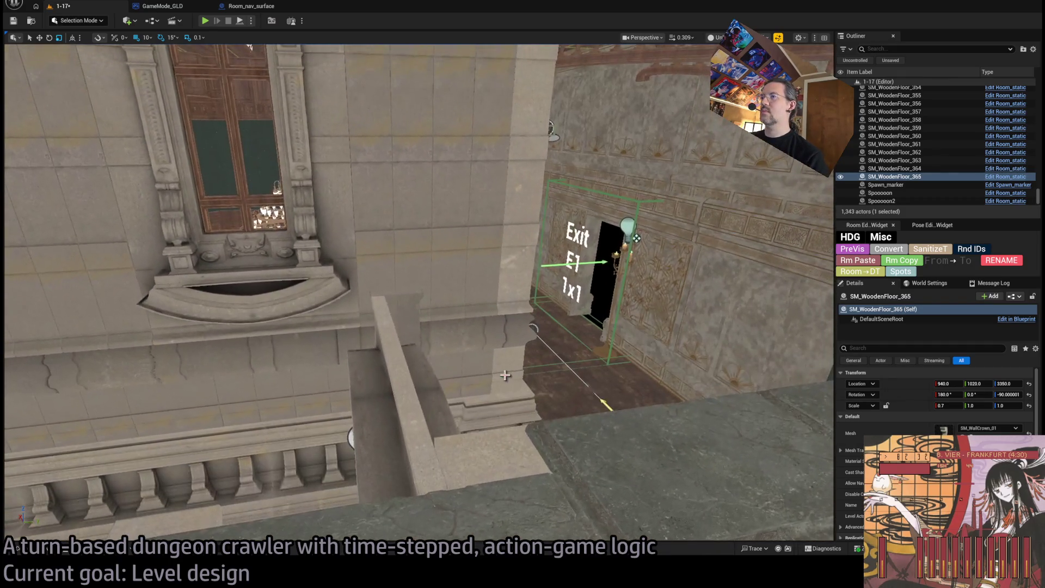
- Duplicate the wall corner piece near the Exit door, rotated -15°, and slide it left
{"action": "left_click", "coordinate": [538, 395]}
{"action": "mouse_move", "coordinate": [532, 329]}
{"action": "left_mouse_down"}
{"action": "mouse_move", "coordinate": [547, 336]}
{"action": "mouse_move", "coordinate": [49, 381]}
{"action": "mouse_move", "coordinate": [481, 351]}
{"action": "mouse_move", "coordinate": [400, 244]}
{"action": "mouse_move", "coordinate": [313, 359]}
{"action": "left_mouse_up"}
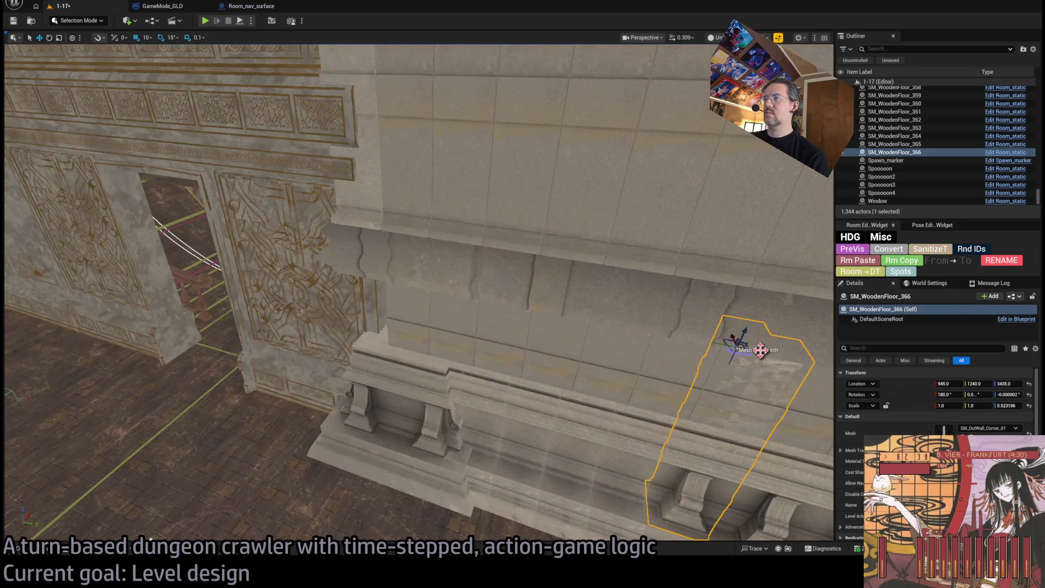
{"action": "mouse_move", "coordinate": [760, 350]}
{"action": "left_mouse_down"}
{"action": "mouse_move", "coordinate": [381, 297]}
{"action": "mouse_move", "coordinate": [370, 297]}
{"action": "mouse_move", "coordinate": [364, 329]}
{"action": "mouse_move", "coordinate": [359, 305]}
{"action": "mouse_move", "coordinate": [422, 334]}
{"action": "left_mouse_up"}
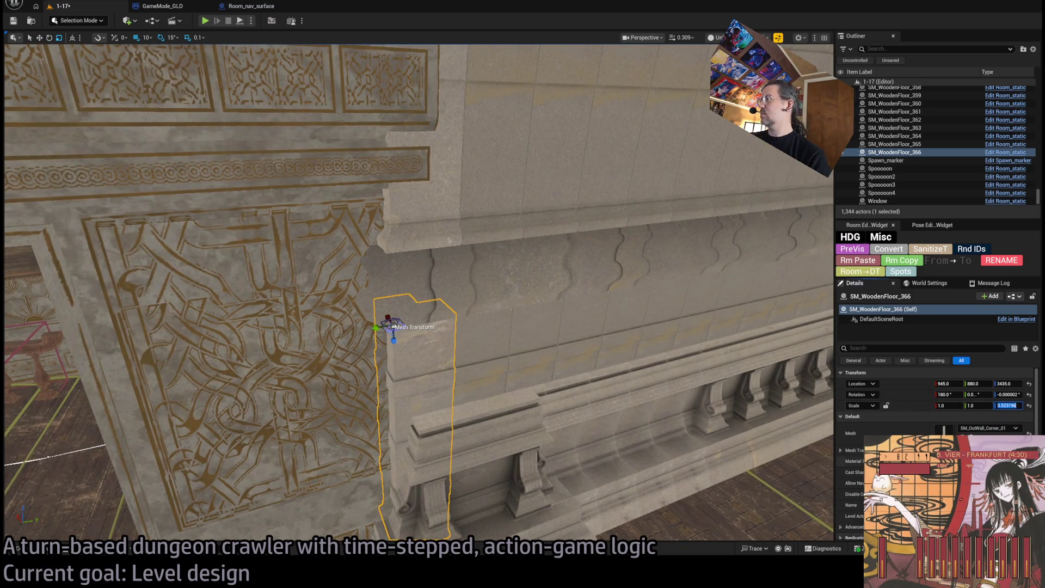
- Reduce the pillar's Scale Y, move it to Location Y 900, then play-test the level
{"action": "type", "text": "1"}
{"action": "key", "text": "Return"}
{"action": "left_click_drag", "start_coordinate": [576, 420], "coordinate": [606, 401]}
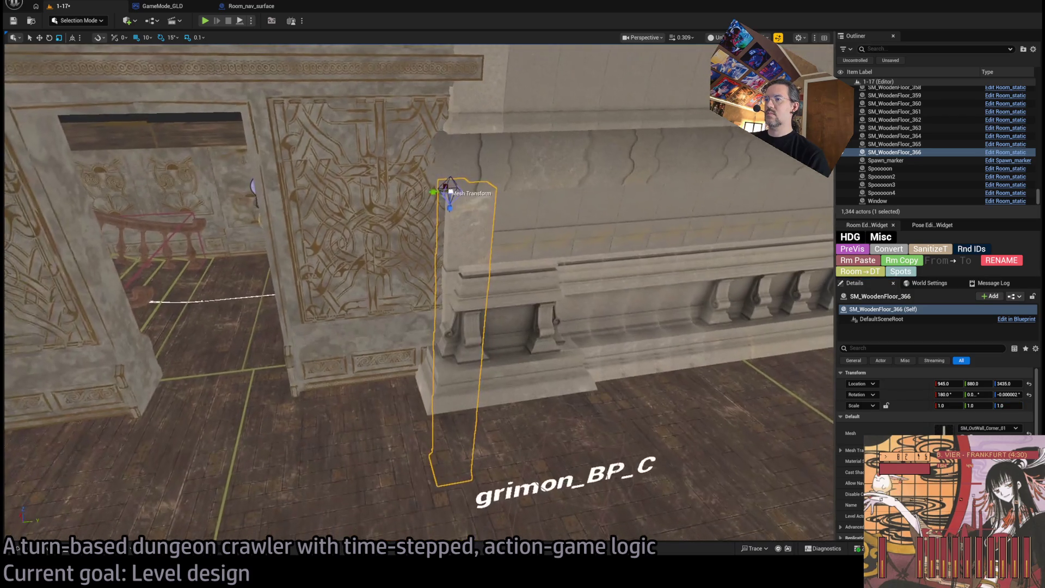
{"action": "key", "text": "ctrl+z"}
{"action": "mouse_move", "coordinate": [518, 339]}
{"action": "left_mouse_down"}
{"action": "mouse_move", "coordinate": [503, 326]}
{"action": "mouse_move", "coordinate": [518, 339]}
{"action": "left_mouse_up"}
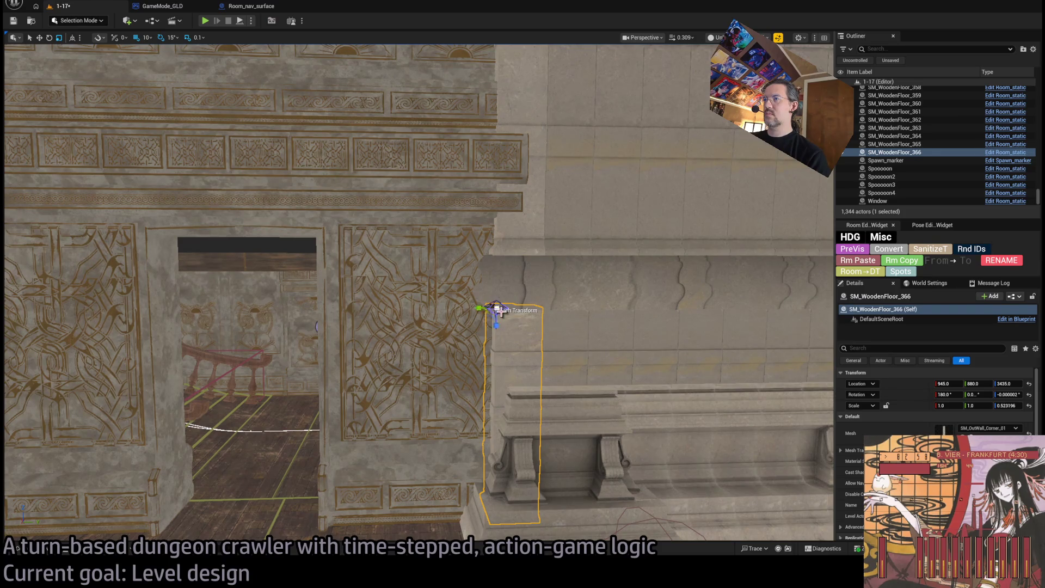
{"action": "left_click_drag", "start_coordinate": [980, 405], "coordinate": [968, 405]}
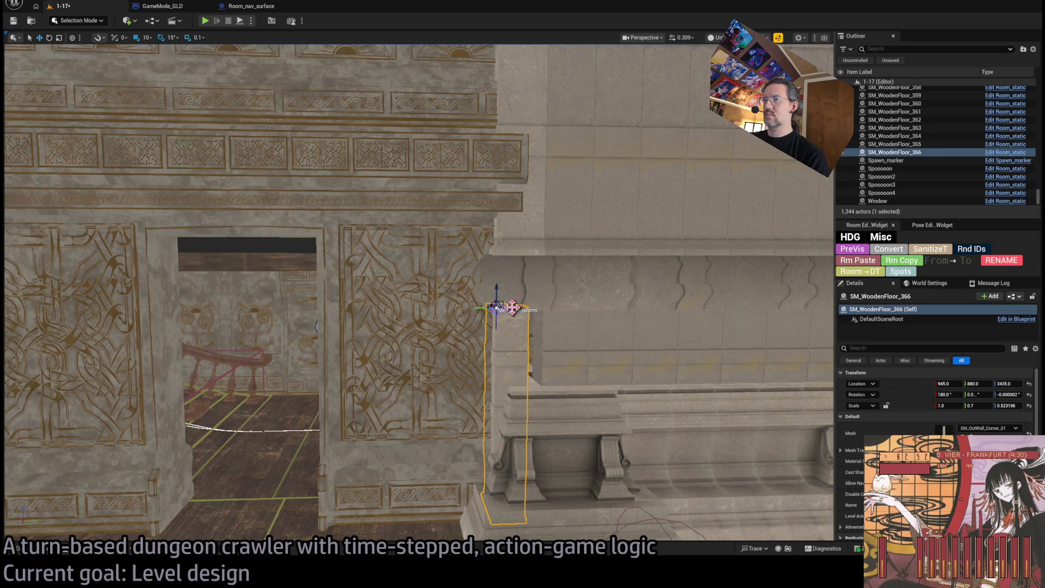
{"action": "mouse_move", "coordinate": [512, 307]}
{"action": "left_mouse_down"}
{"action": "mouse_move", "coordinate": [527, 305]}
{"action": "mouse_move", "coordinate": [497, 308]}
{"action": "left_mouse_up"}
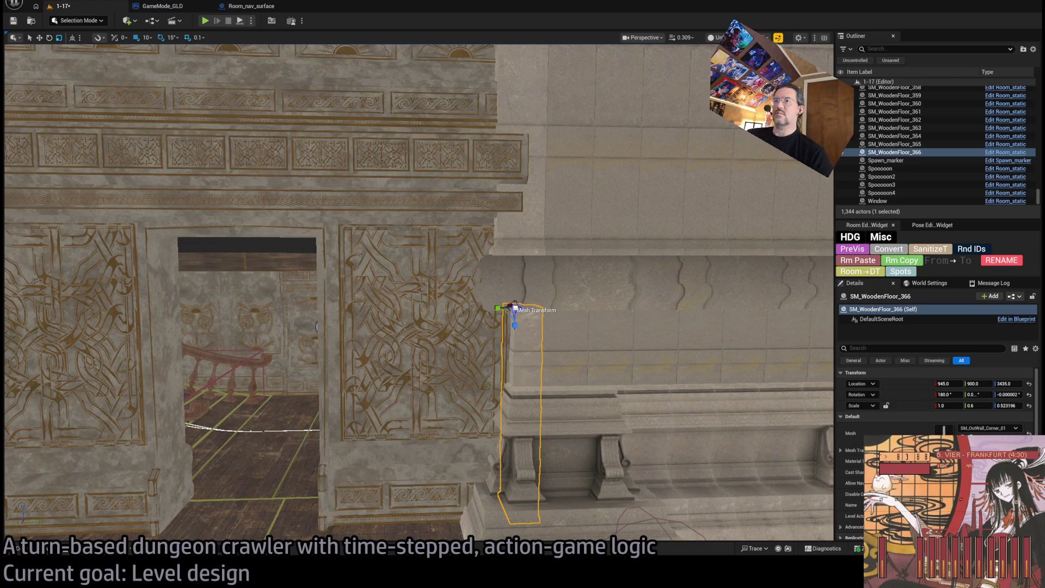
{"action": "mouse_move", "coordinate": [515, 308]}
{"action": "left_mouse_down"}
{"action": "mouse_move", "coordinate": [506, 234]}
{"action": "mouse_move", "coordinate": [484, 239]}
{"action": "mouse_move", "coordinate": [402, 185]}
{"action": "left_mouse_up"}
{"action": "key", "text": "alt+p"}
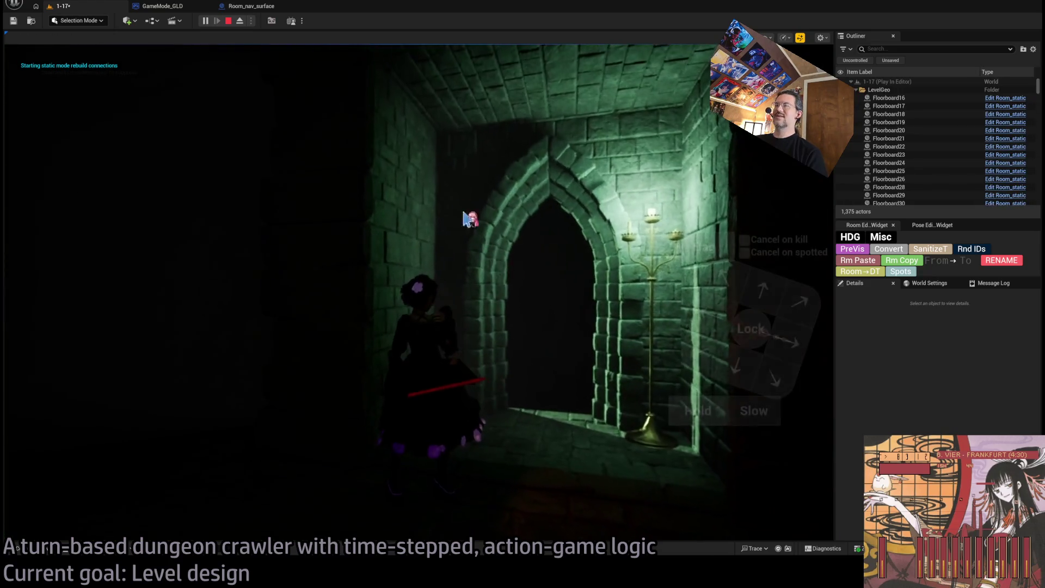
{"action": "key", "text": "Escape"}
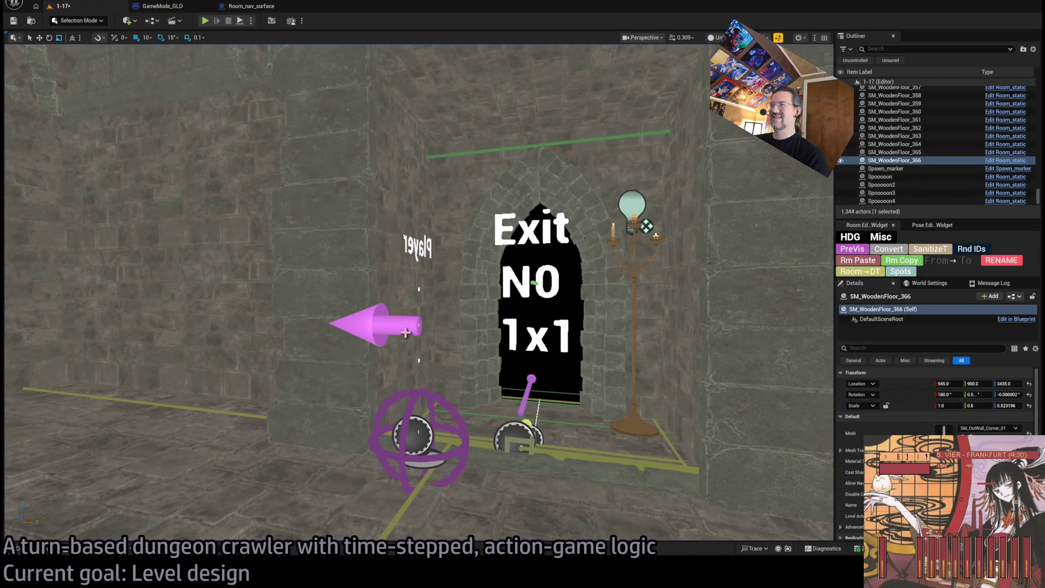
{"action": "left_click", "coordinate": [885, 168]}
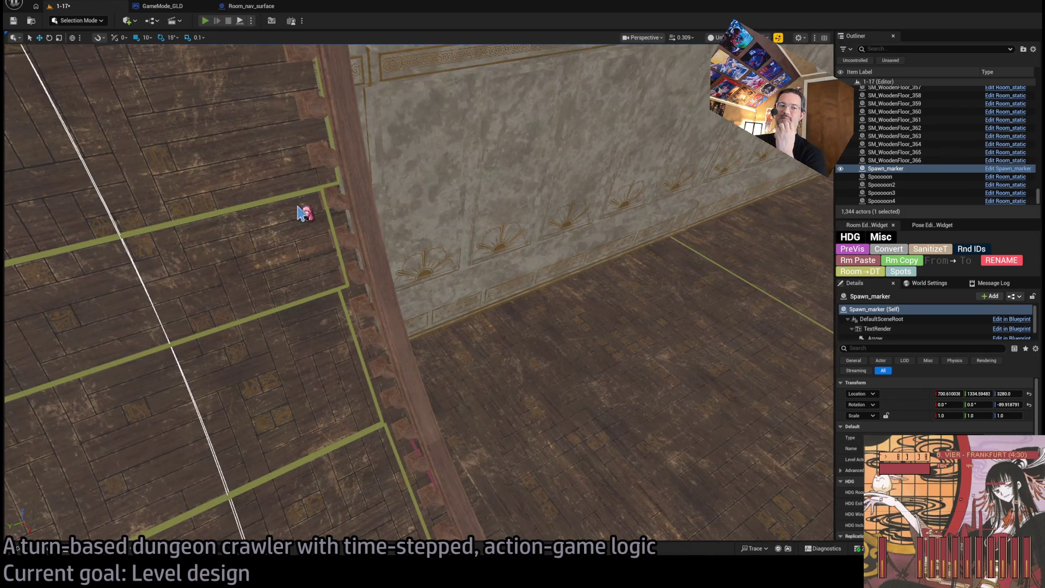
{"action": "key", "text": "alt+p"}
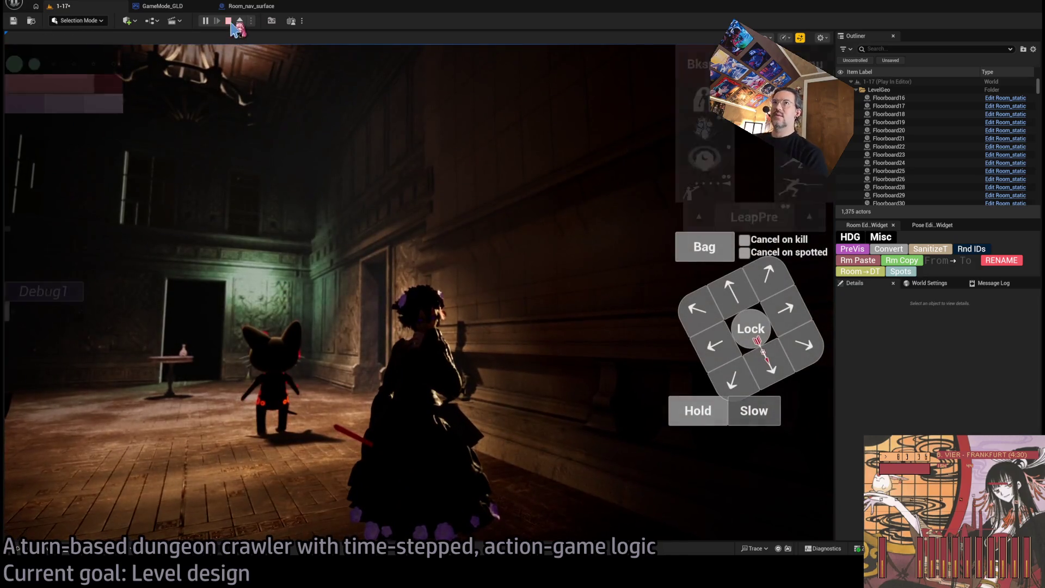
{"action": "left_click", "coordinate": [228, 20]}
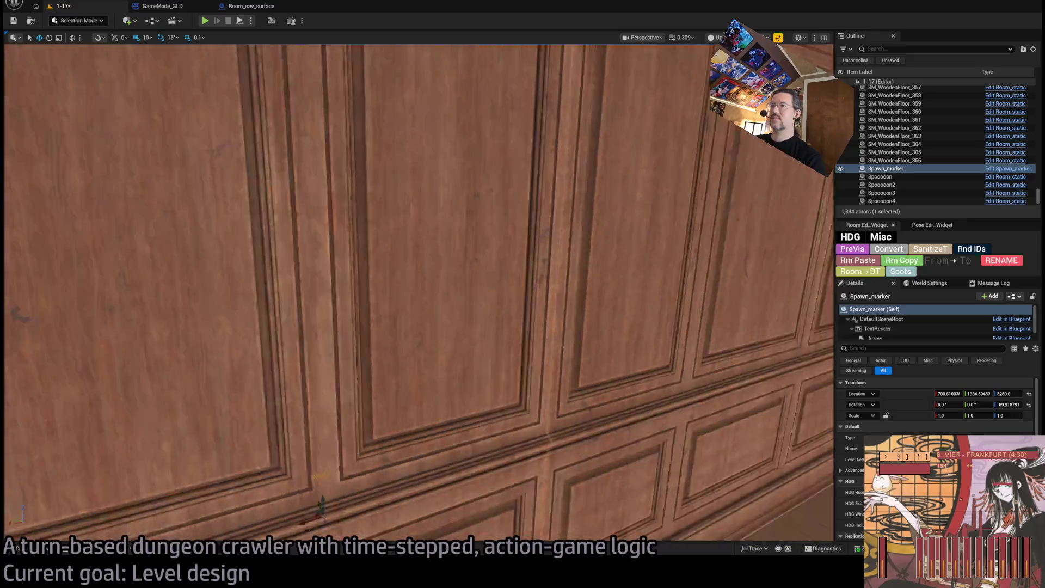
{"action": "left_click", "coordinate": [488, 233]}
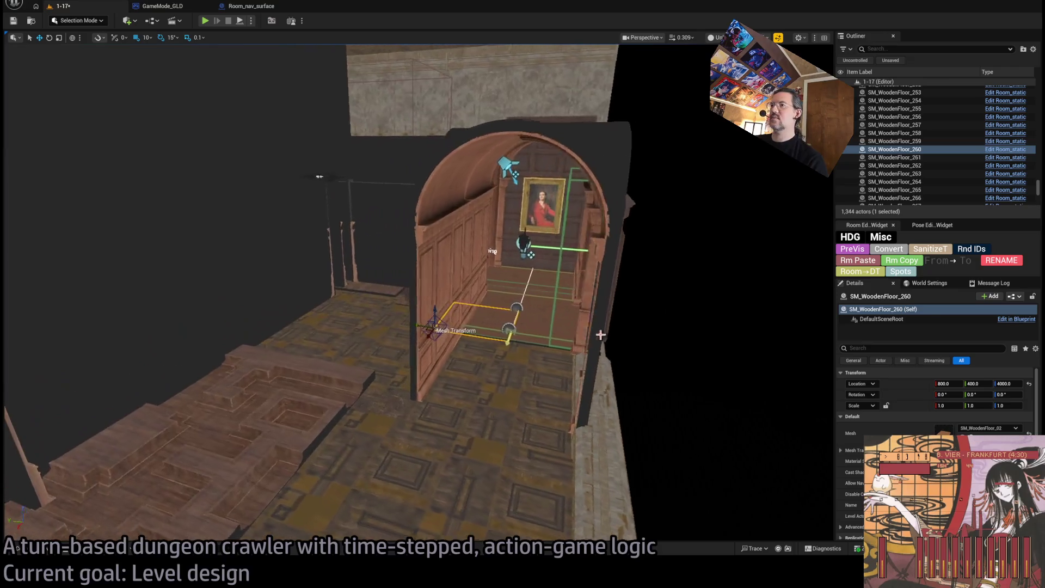
- Alt-drag copies of floor tiles 259/260 outward from the arched doorway twice
{"action": "left_click", "coordinate": [536, 328]}
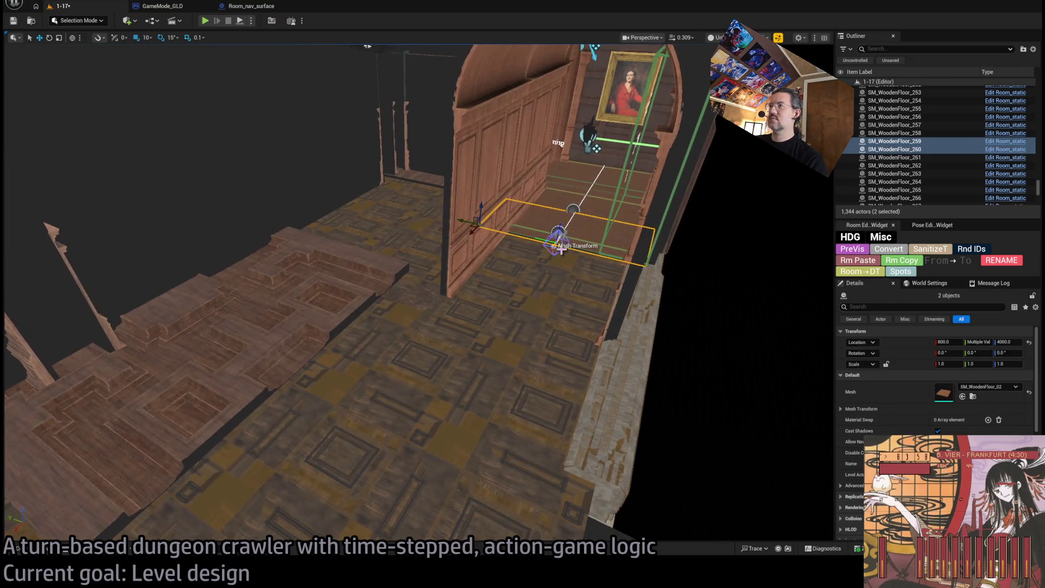
{"action": "left_click_drag", "start_coordinate": [470, 233], "coordinate": [433, 285], "text": "alt"}
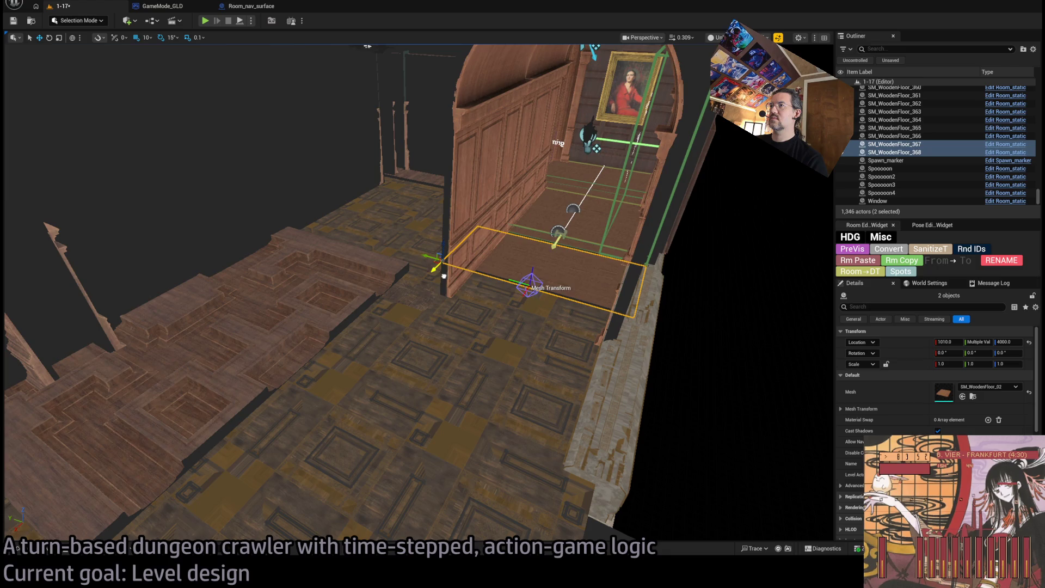
{"action": "left_click", "coordinate": [483, 192]}
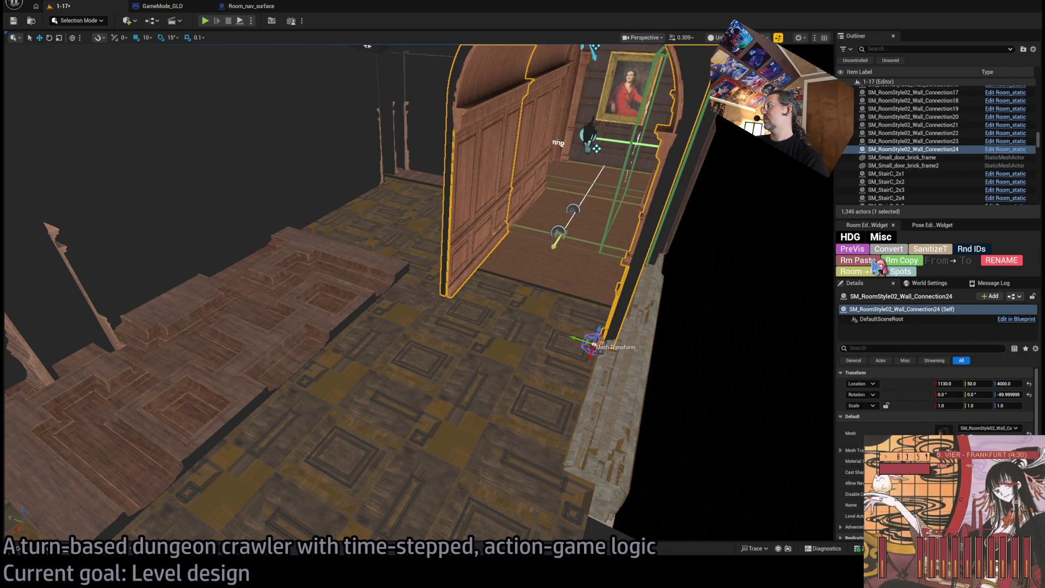
{"action": "key", "text": "ctrl+z"}
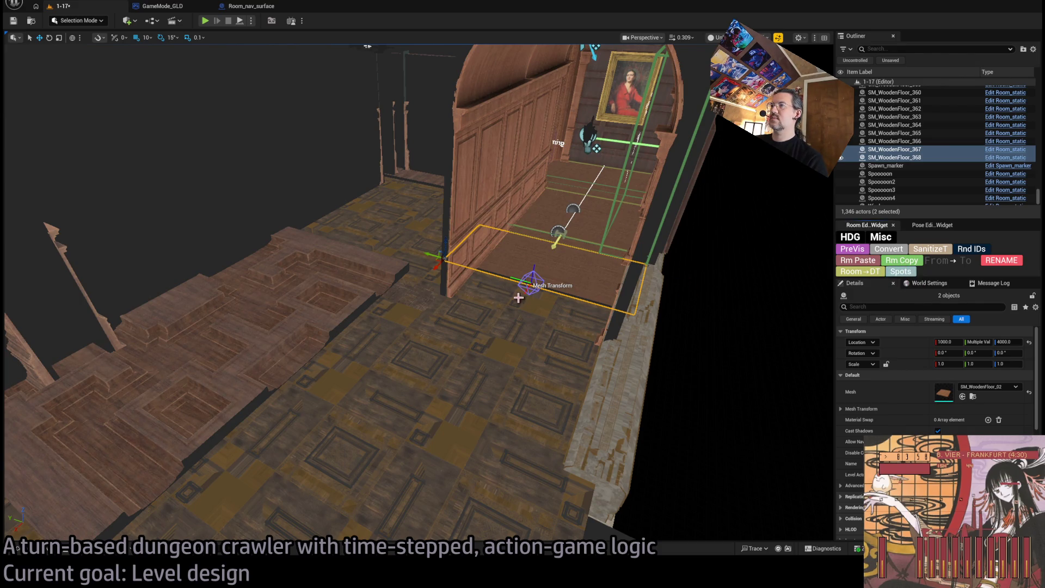
{"action": "left_click_drag", "start_coordinate": [434, 266], "coordinate": [326, 392], "text": "alt"}
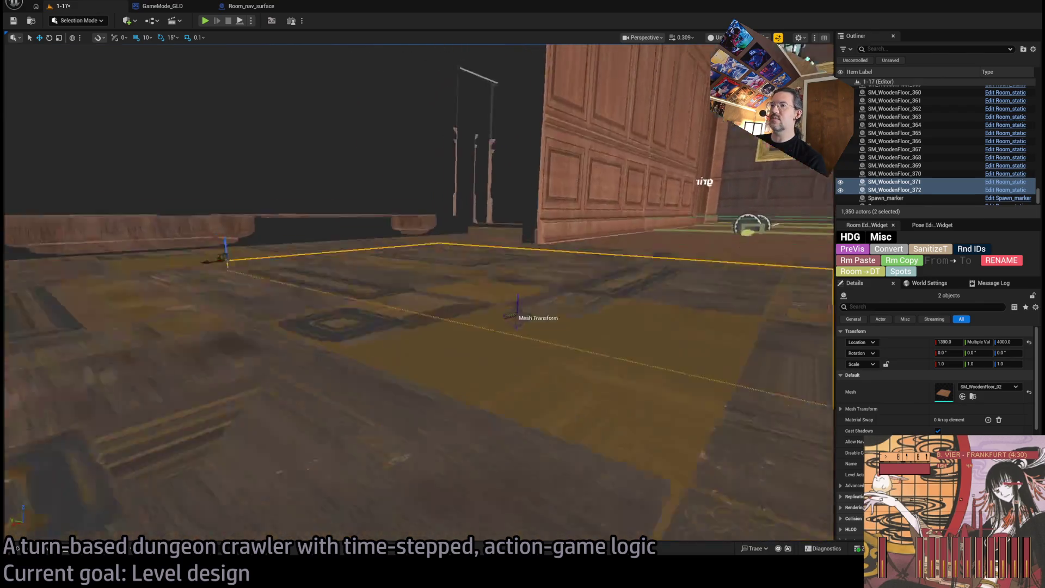
- Delete the extra floor tile pair and roof tiles RS_SM_RoofTile22 and RS_SM_RoofTile24
{"action": "scroll", "coordinate": [418, 293], "scroll_direction": "down", "scroll_amount": 5}
{"action": "scroll", "coordinate": [418, 292], "scroll_direction": "down", "scroll_amount": 3}
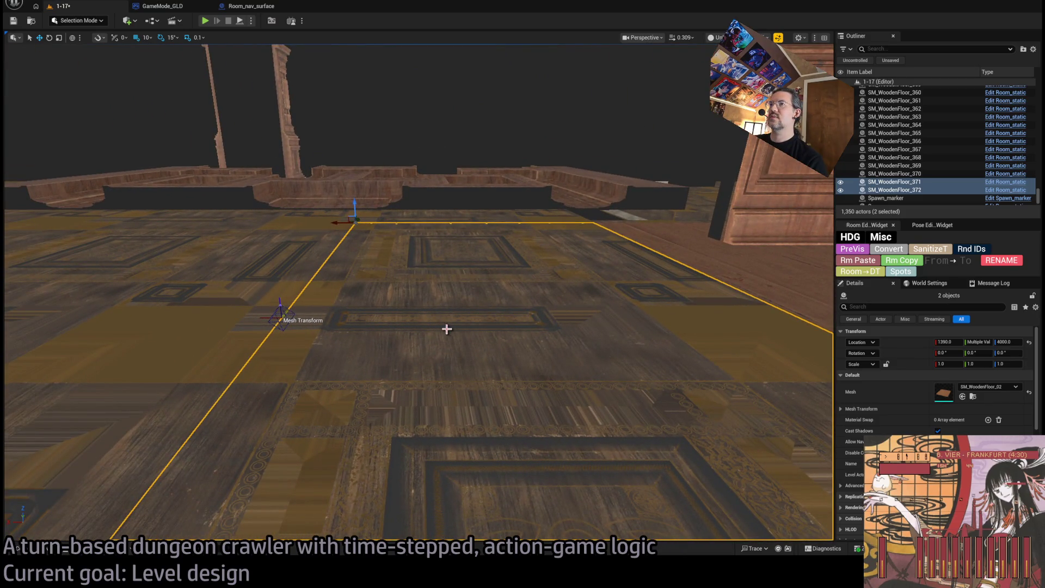
{"action": "left_click_drag", "start_coordinate": [410, 305], "coordinate": [435, 287]}
{"action": "key", "text": "Delete"}
{"action": "left_click", "coordinate": [453, 283]}
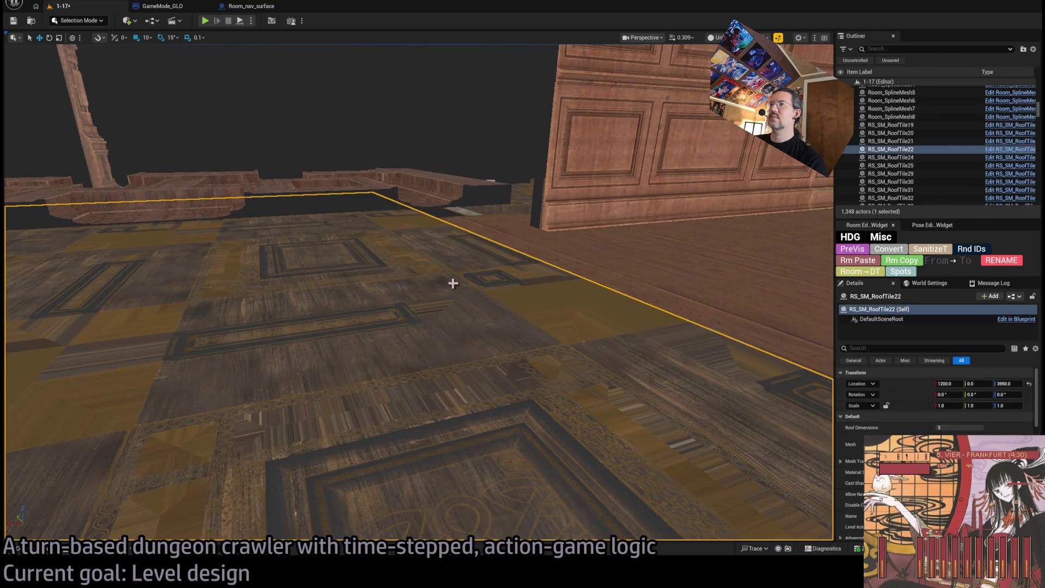
{"action": "left_click_drag", "start_coordinate": [499, 313], "coordinate": [450, 305]}
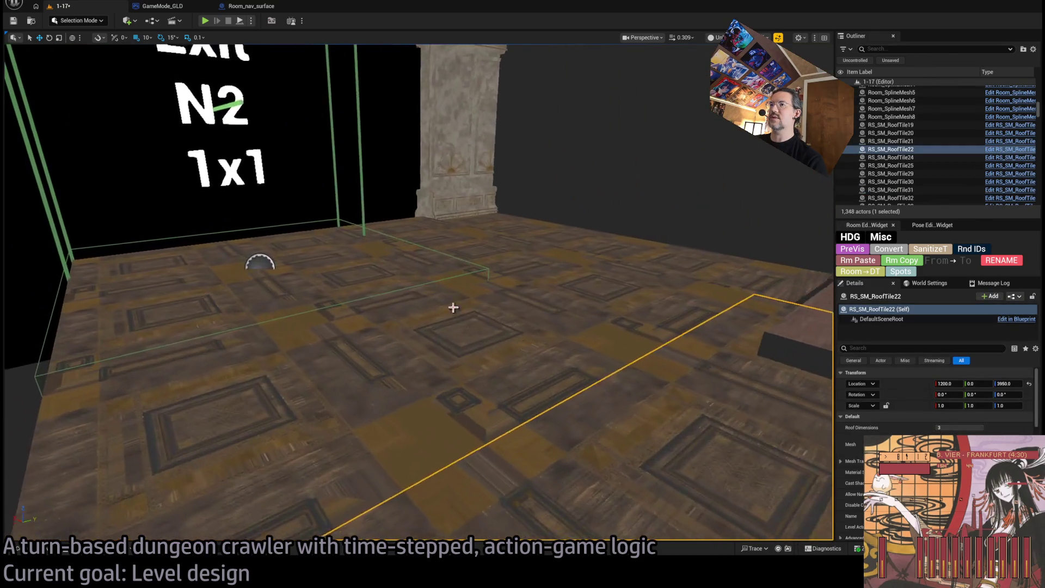
{"action": "left_click", "coordinate": [369, 301], "text": "ctrl"}
{"action": "mouse_move", "coordinate": [564, 277]}
{"action": "left_mouse_down"}
{"action": "mouse_move", "coordinate": [564, 217]}
{"action": "mouse_move", "coordinate": [512, 250]}
{"action": "mouse_move", "coordinate": [500, 272]}
{"action": "mouse_move", "coordinate": [522, 253]}
{"action": "mouse_move", "coordinate": [547, 255]}
{"action": "mouse_move", "coordinate": [552, 277]}
{"action": "mouse_move", "coordinate": [526, 292]}
{"action": "left_mouse_up"}
{"action": "key", "text": "Delete"}
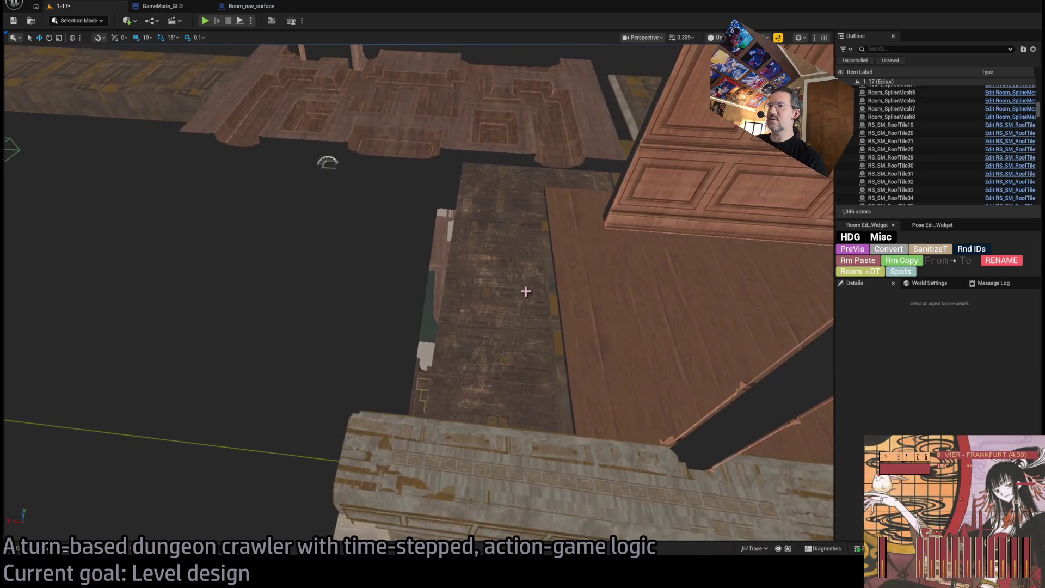
- Alt-drag copies of SM_WoodenFloor_369/370 left to fill the gap, then frame Fog_library_general
{"action": "left_click", "coordinate": [598, 348]}
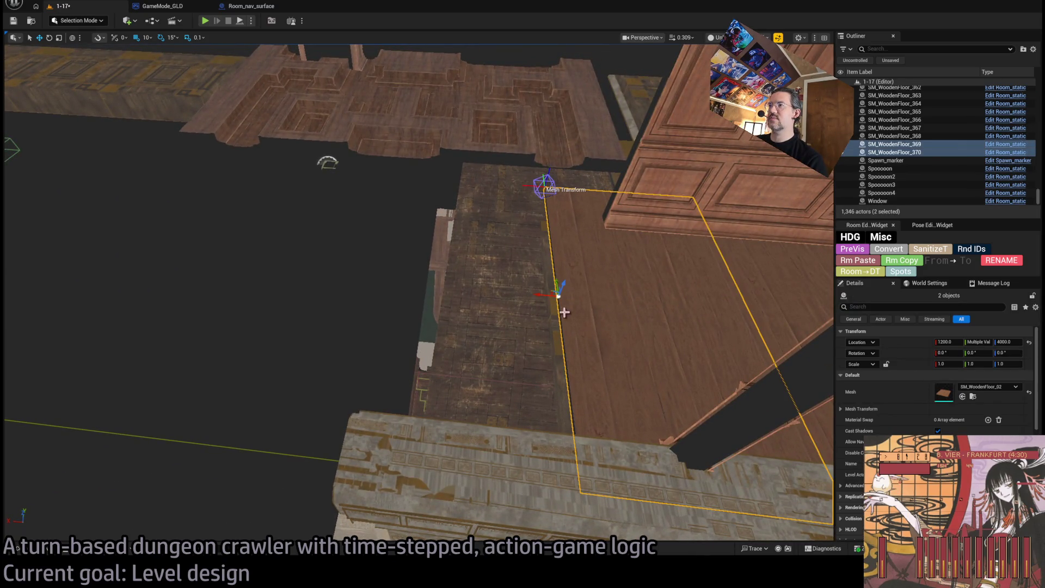
{"action": "left_click_drag", "start_coordinate": [539, 294], "coordinate": [195, 267], "text": "alt"}
{"action": "left_click", "coordinate": [270, 229]}
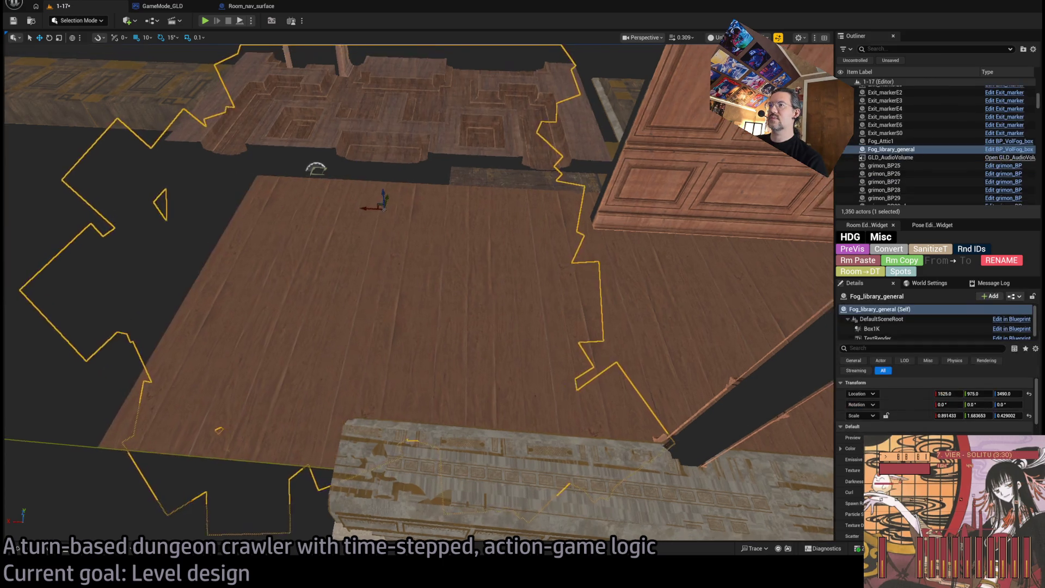
{"action": "key", "text": "f"}
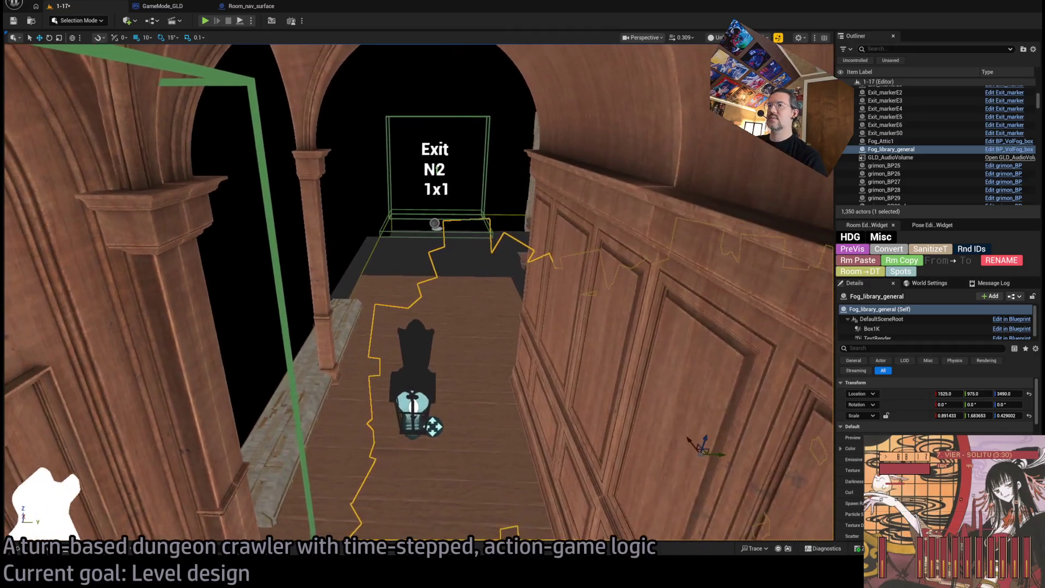
- Set lantern light Room_PointLight7's N2 exit visibility entry to Hide on 1x1 exit
{"action": "left_click", "coordinate": [431, 409]}
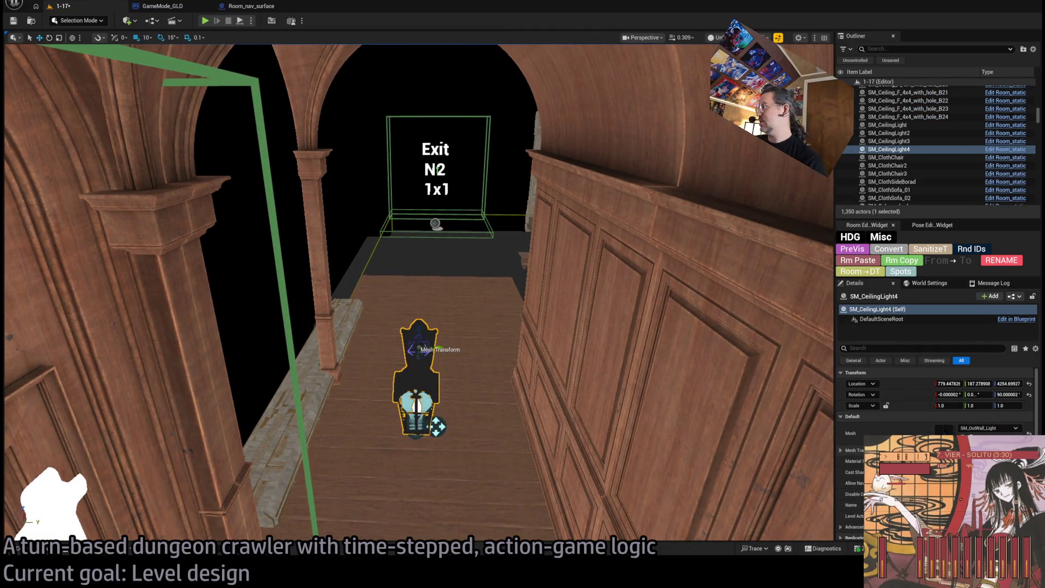
{"action": "scroll", "coordinate": [936, 402], "scroll_direction": "down", "scroll_amount": 3}
{"action": "scroll", "coordinate": [886, 374], "scroll_direction": "down", "scroll_amount": 4}
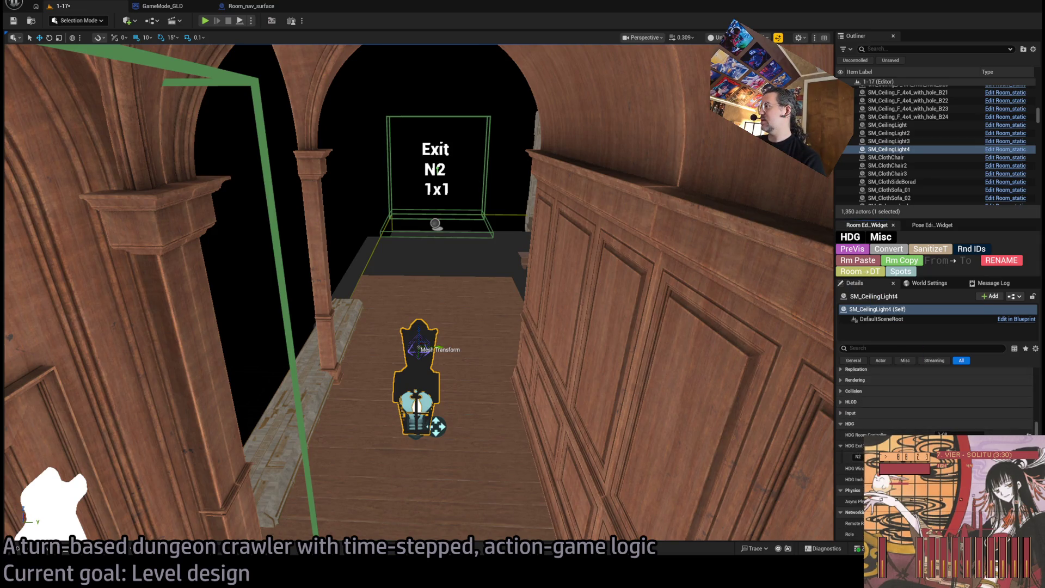
{"action": "left_click", "coordinate": [416, 406]}
{"action": "key", "text": "f"}
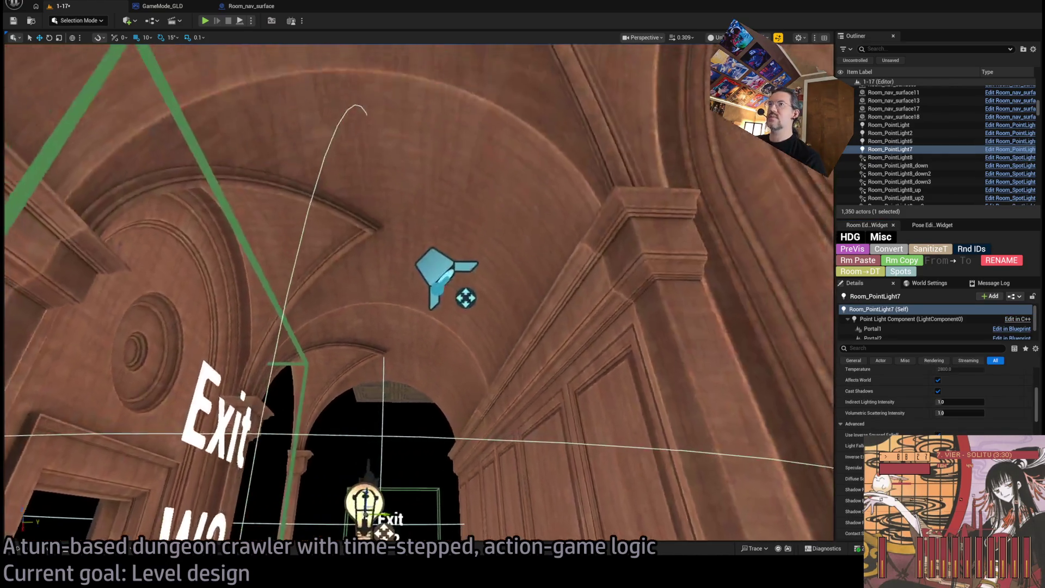
{"action": "left_click", "coordinate": [437, 268]}
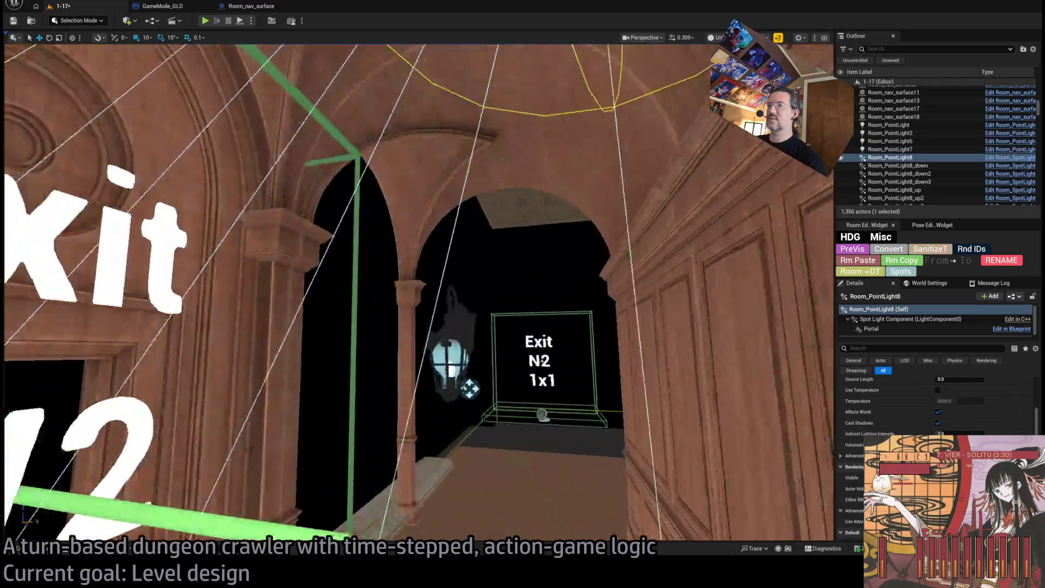
{"action": "left_click", "coordinate": [414, 376]}
{"action": "scroll", "coordinate": [417, 294], "scroll_direction": "down", "scroll_amount": 3}
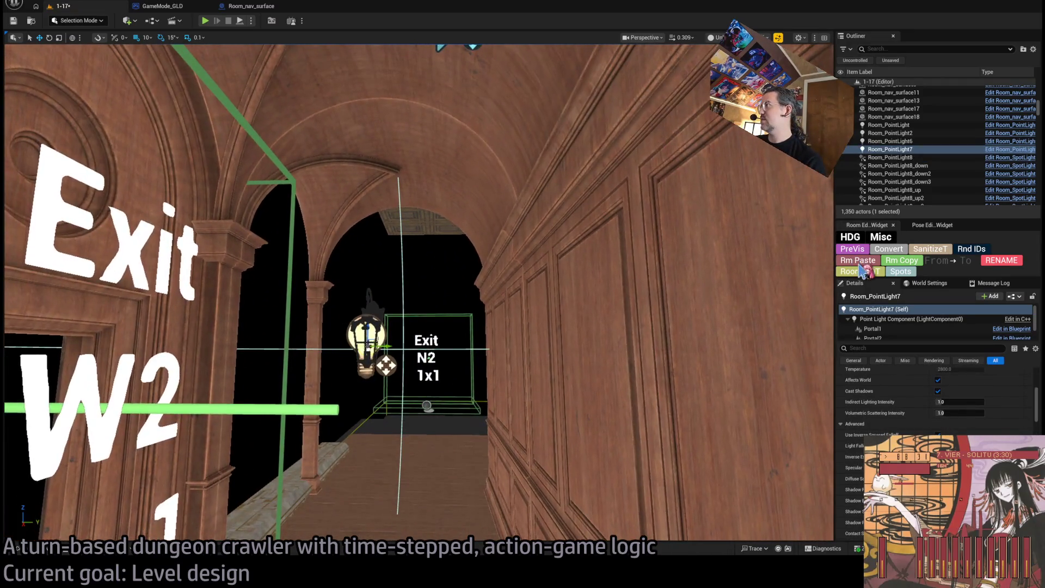
{"action": "scroll", "coordinate": [921, 413], "scroll_direction": "down", "scroll_amount": 5}
{"action": "scroll", "coordinate": [922, 433], "scroll_direction": "down", "scroll_amount": 5}
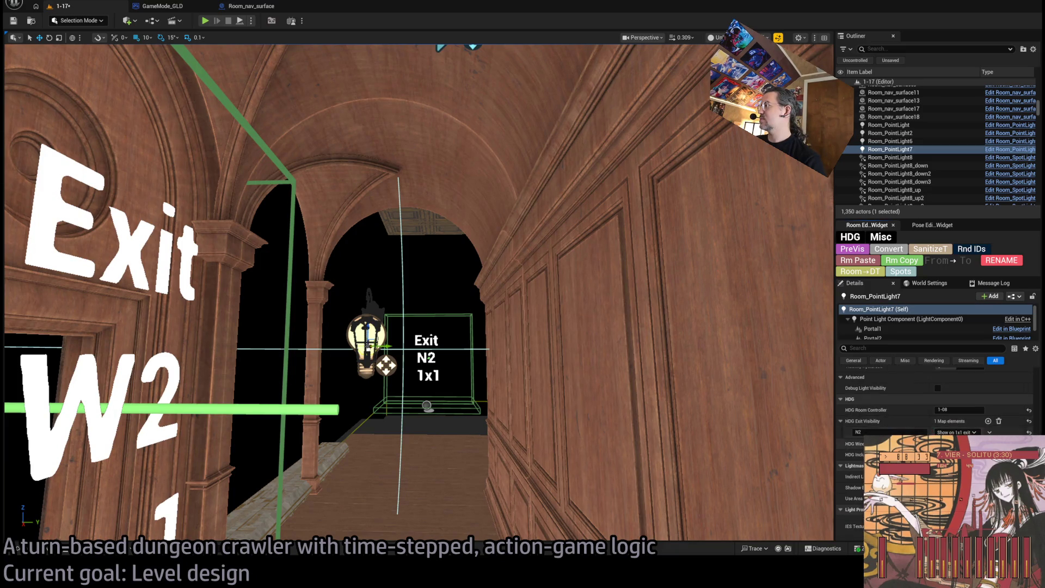
{"action": "mouse_move", "coordinate": [603, 356]}
{"action": "left_mouse_down"}
{"action": "mouse_move", "coordinate": [544, 338]}
{"action": "mouse_move", "coordinate": [512, 348]}
{"action": "mouse_move", "coordinate": [818, 271]}
{"action": "left_mouse_up"}
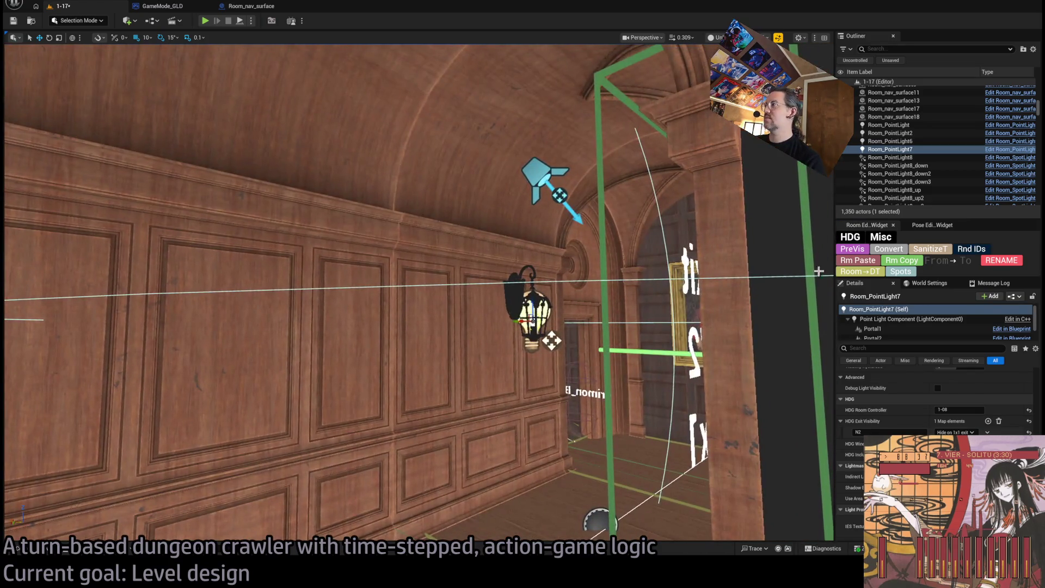
{"action": "mouse_move", "coordinate": [578, 375]}
{"action": "left_mouse_down"}
{"action": "mouse_move", "coordinate": [538, 364]}
{"action": "mouse_move", "coordinate": [552, 354]}
{"action": "left_mouse_up"}
- Duplicate the floor tiles near Exit N2 further over into the room
{"action": "left_click", "coordinate": [494, 390]}
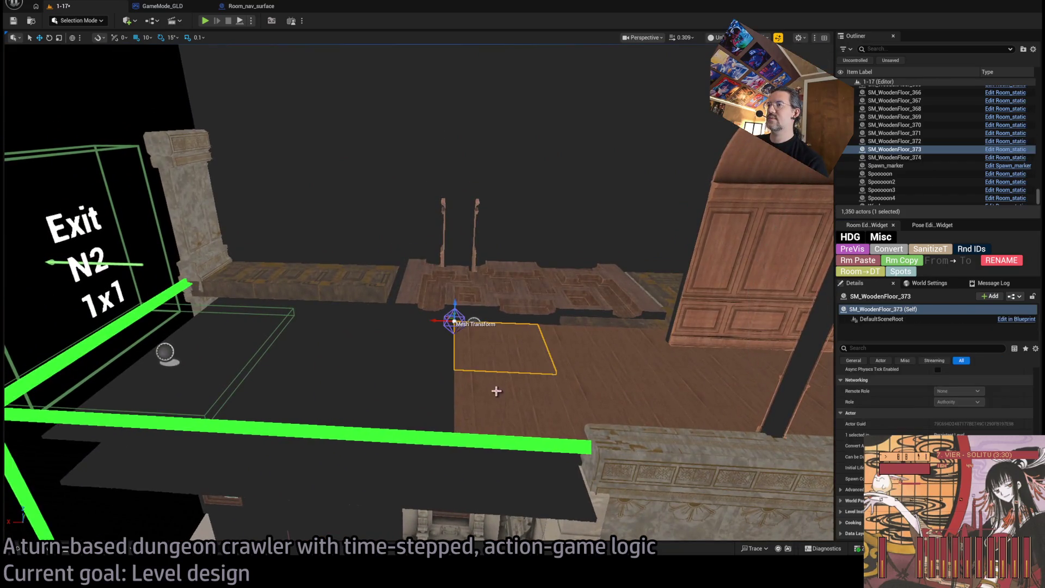
{"action": "mouse_move", "coordinate": [437, 365]}
{"action": "left_mouse_down"}
{"action": "mouse_move", "coordinate": [342, 372]}
{"action": "mouse_move", "coordinate": [158, 353]}
{"action": "mouse_move", "coordinate": [430, 346]}
{"action": "mouse_move", "coordinate": [285, 348]}
{"action": "mouse_move", "coordinate": [320, 348]}
{"action": "mouse_move", "coordinate": [294, 299]}
{"action": "mouse_move", "coordinate": [379, 296]}
{"action": "left_mouse_up"}
{"action": "left_click_drag", "start_coordinate": [380, 206], "coordinate": [439, 381]}
- Alt-drag Wall_Connection24 to create arch copy Wall_Connection25 at 1460, 50, 4000, then reselect it
{"action": "left_click", "coordinate": [559, 324]}
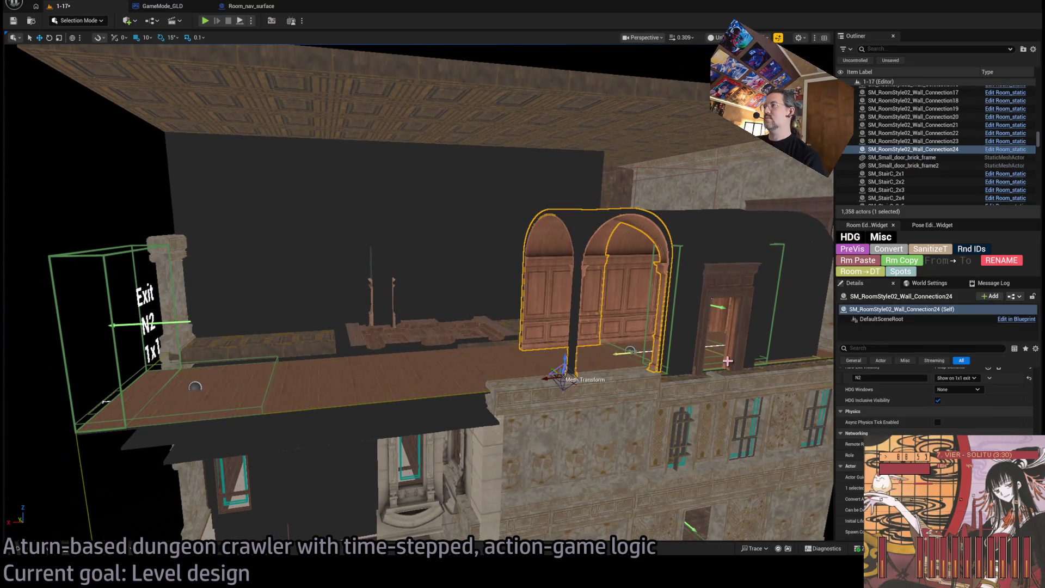
{"action": "mouse_move", "coordinate": [544, 378]}
{"action": "left_mouse_down"}
{"action": "mouse_move", "coordinate": [403, 379]}
{"action": "mouse_move", "coordinate": [447, 379]}
{"action": "left_mouse_up"}
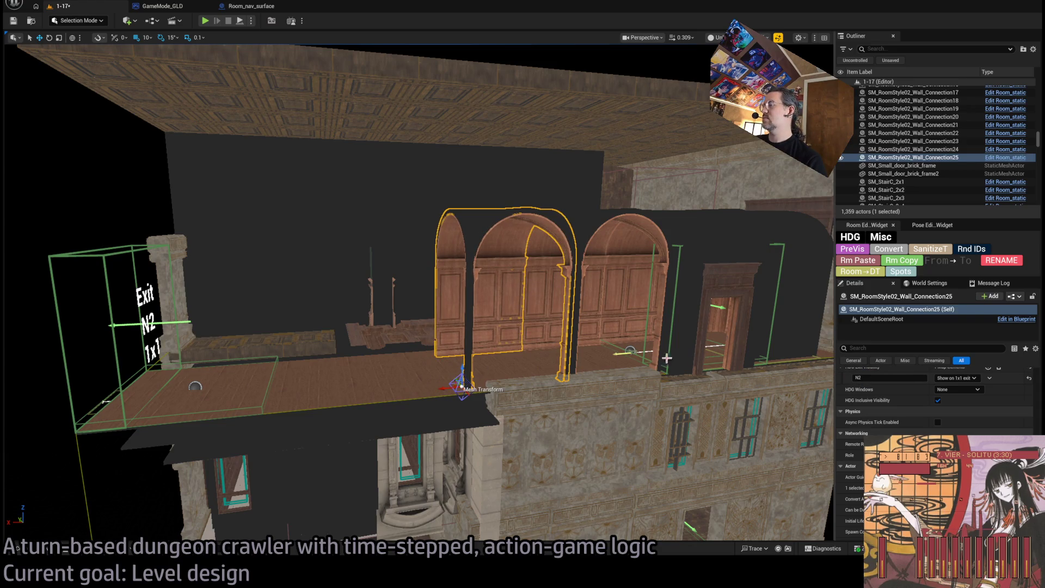
{"action": "scroll", "coordinate": [904, 412], "scroll_direction": "up", "scroll_amount": 5}
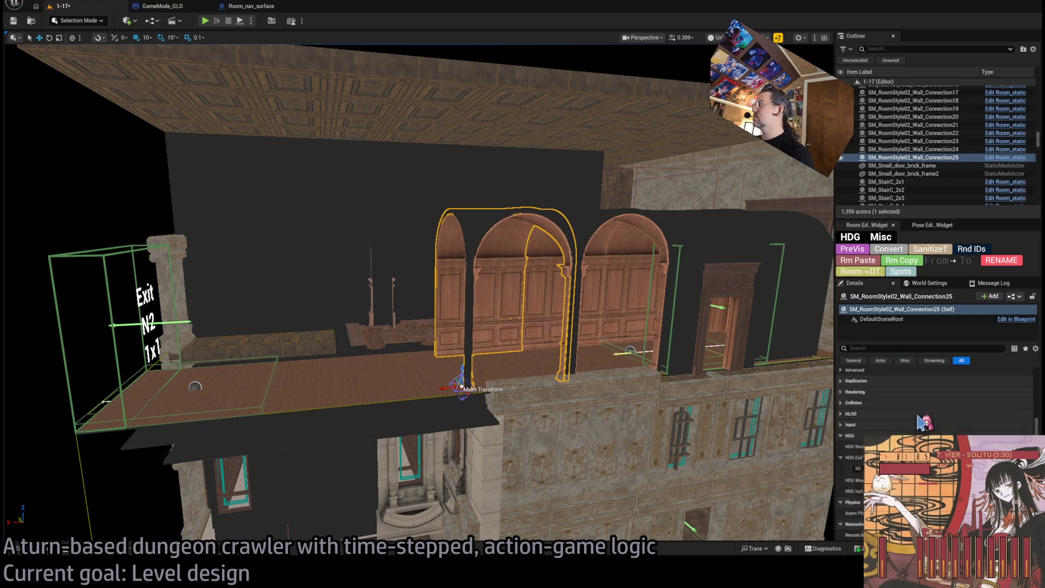
{"action": "scroll", "coordinate": [904, 411], "scroll_direction": "up", "scroll_amount": 3}
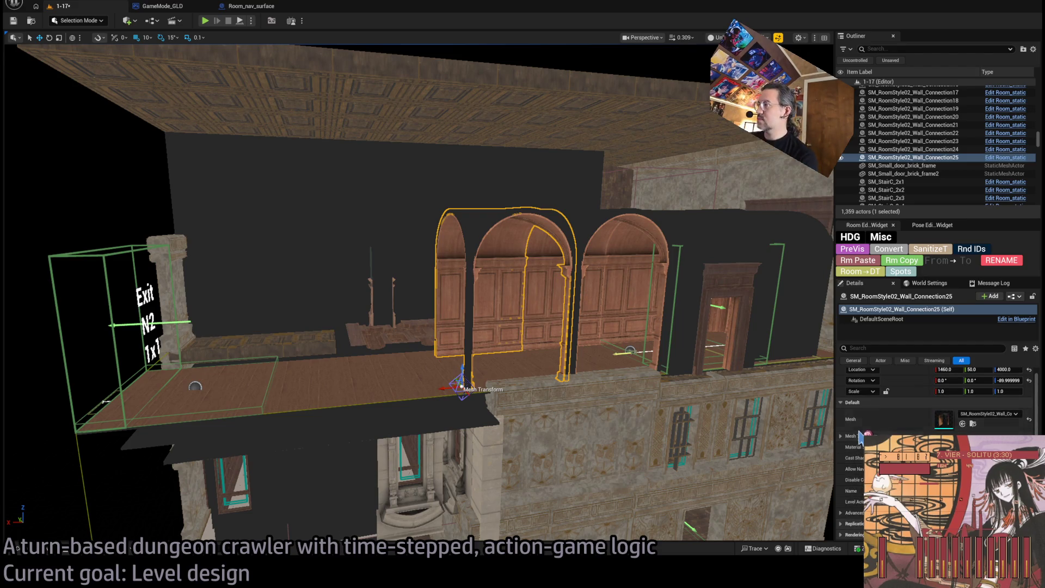
{"action": "left_click", "coordinate": [740, 426]}
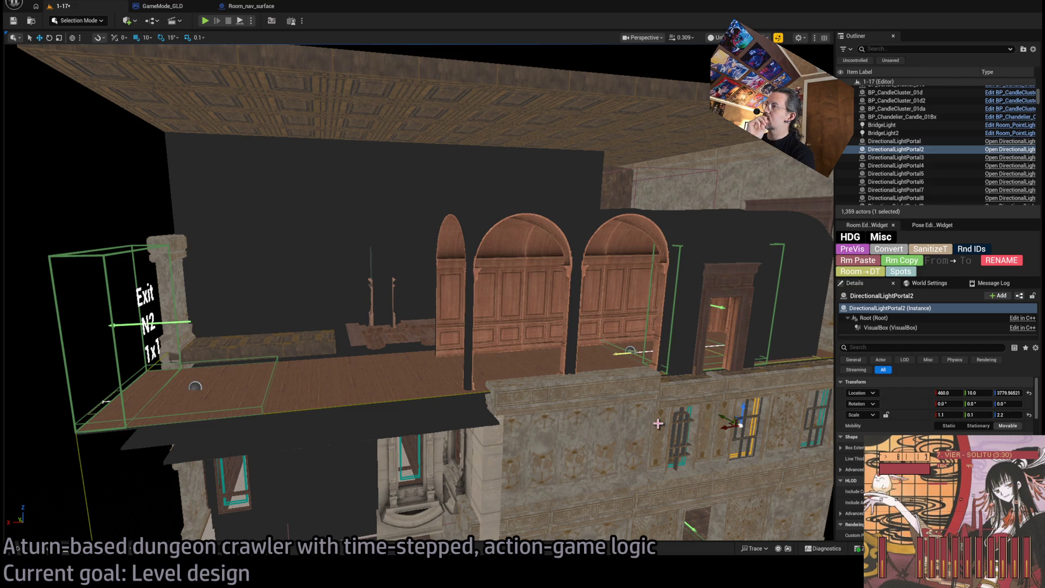
{"action": "left_click", "coordinate": [566, 305]}
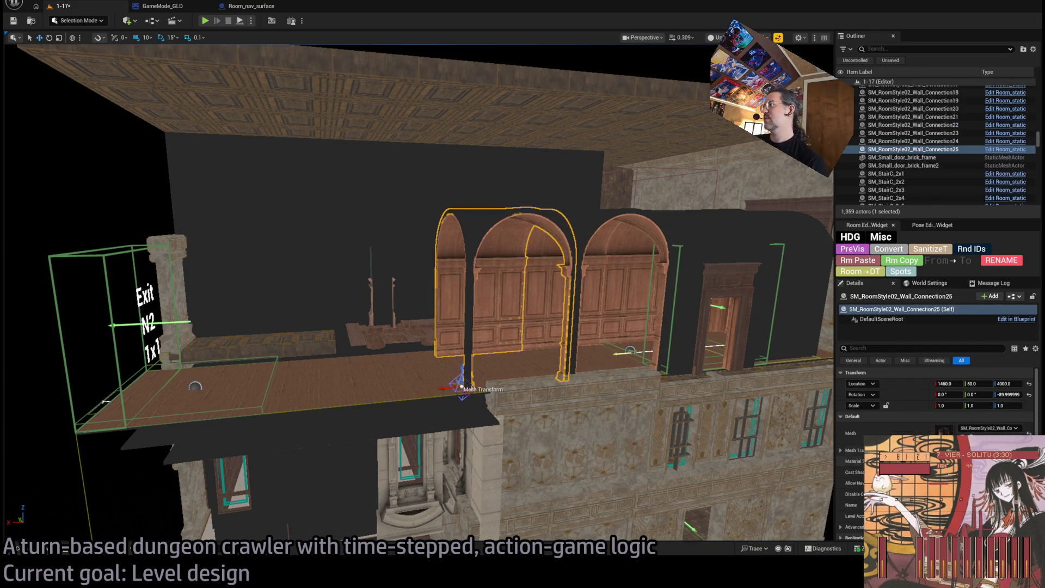
- Swap the new arch copy's mesh to Door_02 from the Content Drawer and focus on it
{"action": "key", "text": "ctrl+b"}
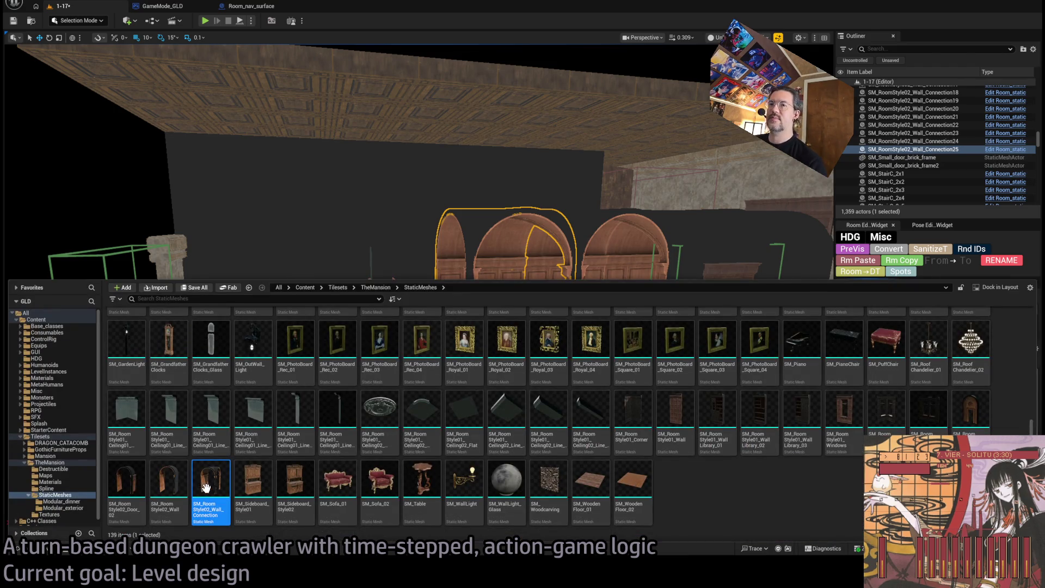
{"action": "left_click", "coordinate": [134, 483]}
{"action": "key", "text": "ctrl+space"}
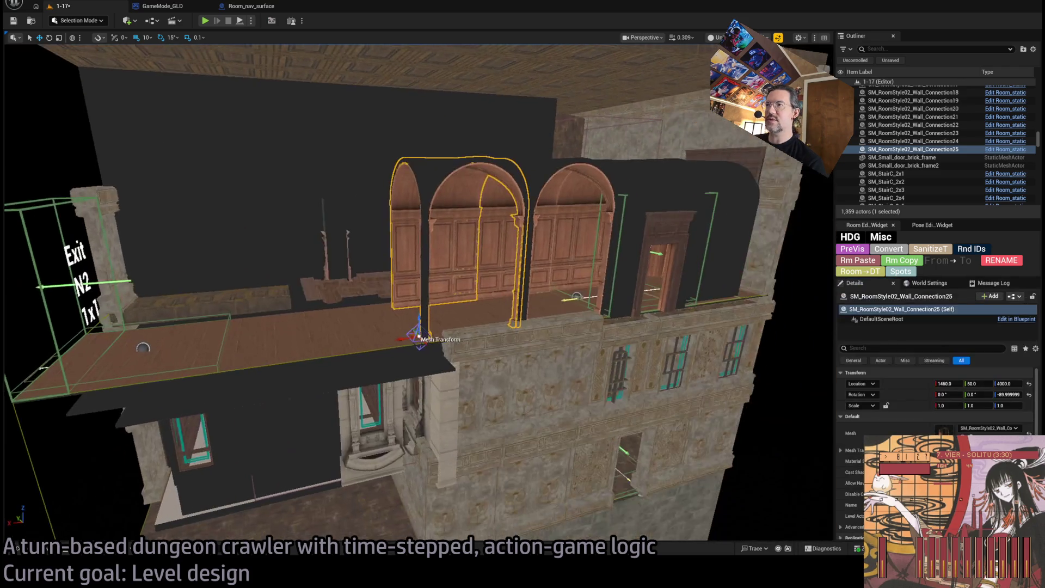
{"action": "left_click", "coordinate": [1029, 433]}
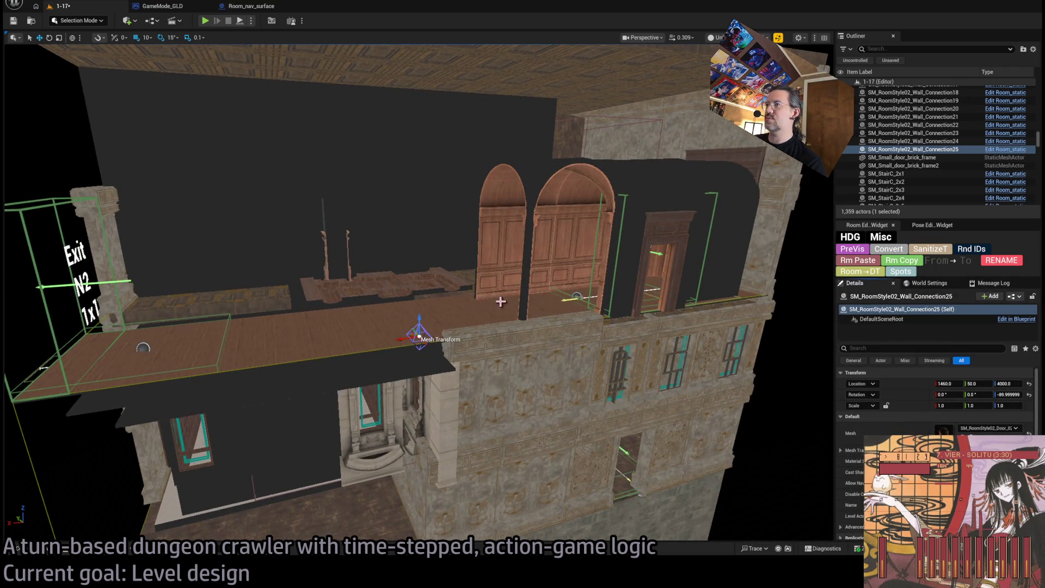
{"action": "key", "text": "f"}
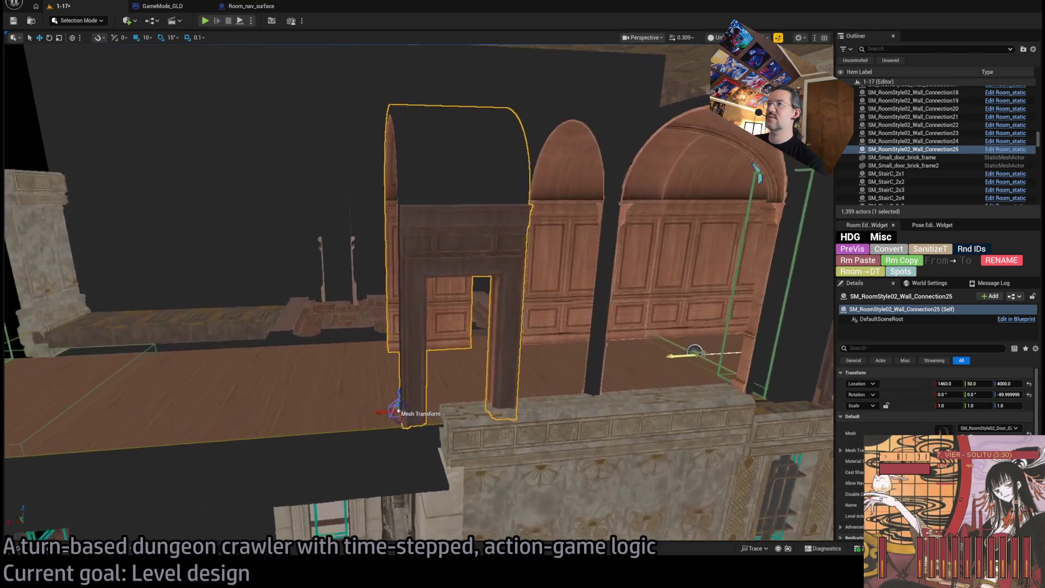
{"action": "left_click_drag", "start_coordinate": [316, 409], "coordinate": [316, 409]}
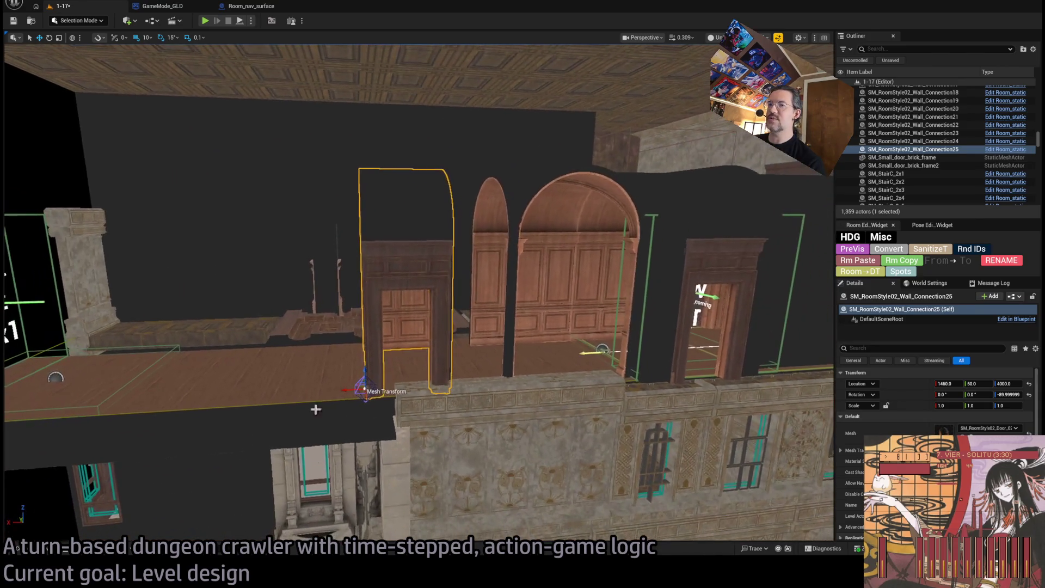
- Replace the door piece with the plain SM_RoomStyle02_Wall mesh and slide it to X 1330
{"action": "left_click", "coordinate": [54, 552]}
{"action": "left_click", "coordinate": [169, 479]}
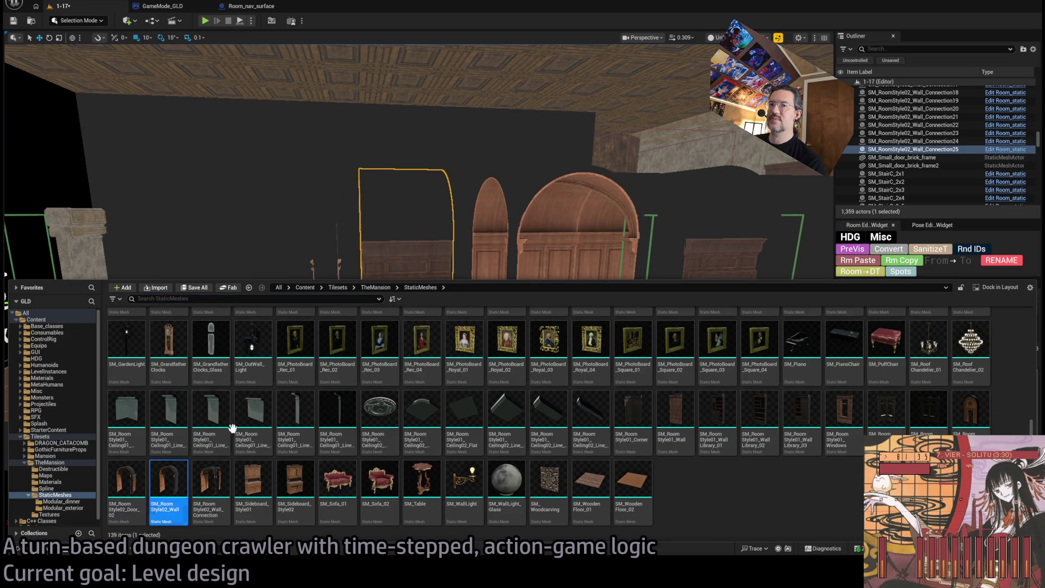
{"action": "key", "text": "ctrl+space"}
{"action": "left_click", "coordinate": [962, 437]}
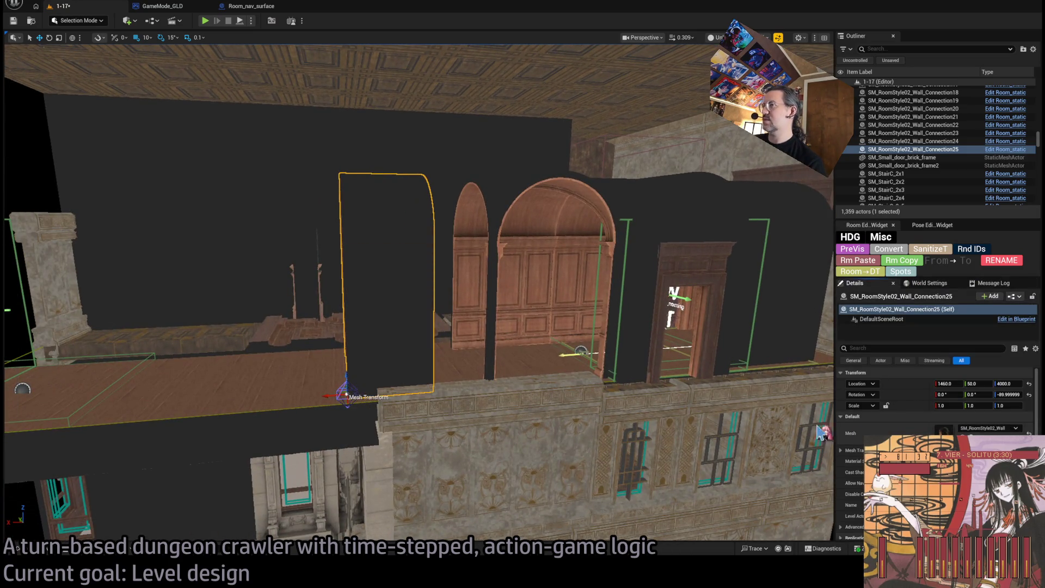
{"action": "mouse_move", "coordinate": [338, 396]}
{"action": "left_mouse_down"}
{"action": "mouse_move", "coordinate": [394, 390]}
{"action": "mouse_move", "coordinate": [272, 387]}
{"action": "mouse_move", "coordinate": [304, 387]}
{"action": "mouse_move", "coordinate": [234, 400]}
{"action": "mouse_move", "coordinate": [261, 400]}
{"action": "mouse_move", "coordinate": [250, 381]}
{"action": "left_mouse_up"}
- Fly down the corridor toward Exit N2 and select the bay window with its light
{"action": "key", "text": "Left"}
{"action": "key", "text": "w"}
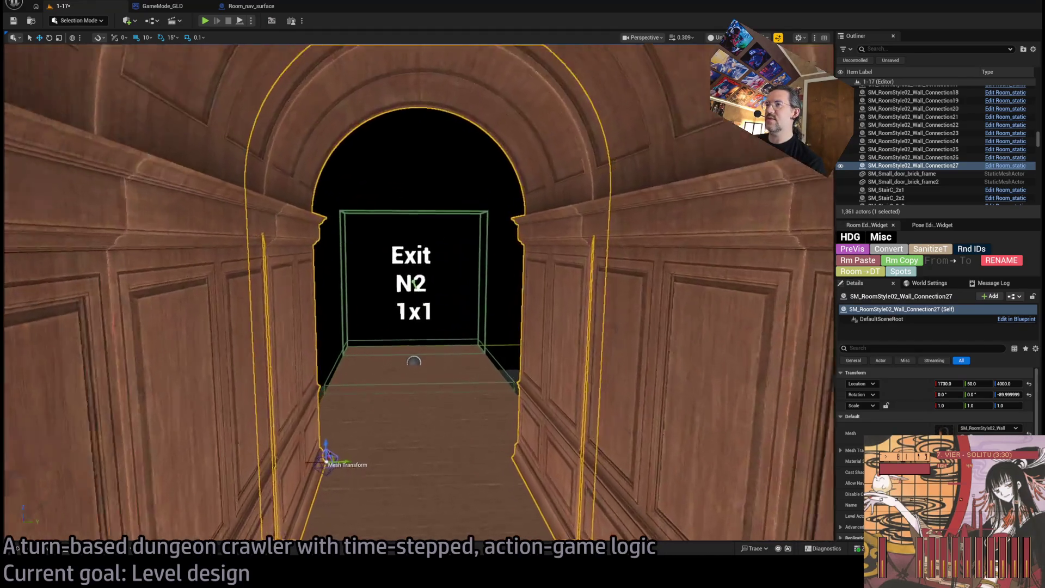
{"action": "key", "text": "ctrl+space"}
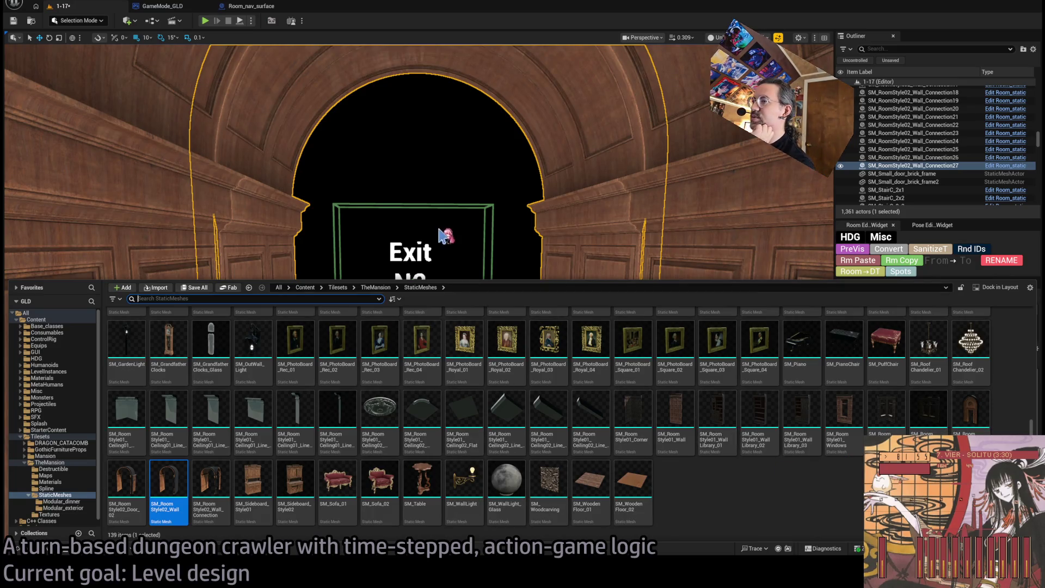
{"action": "left_click_drag", "start_coordinate": [439, 235], "coordinate": [425, 206]}
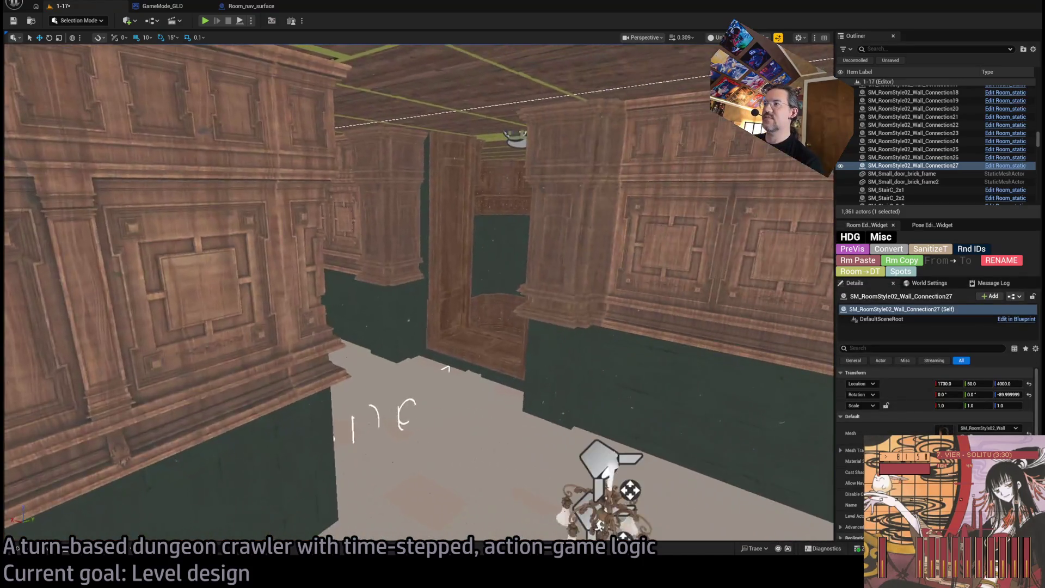
{"action": "left_click_drag", "start_coordinate": [445, 368], "coordinate": [403, 305]}
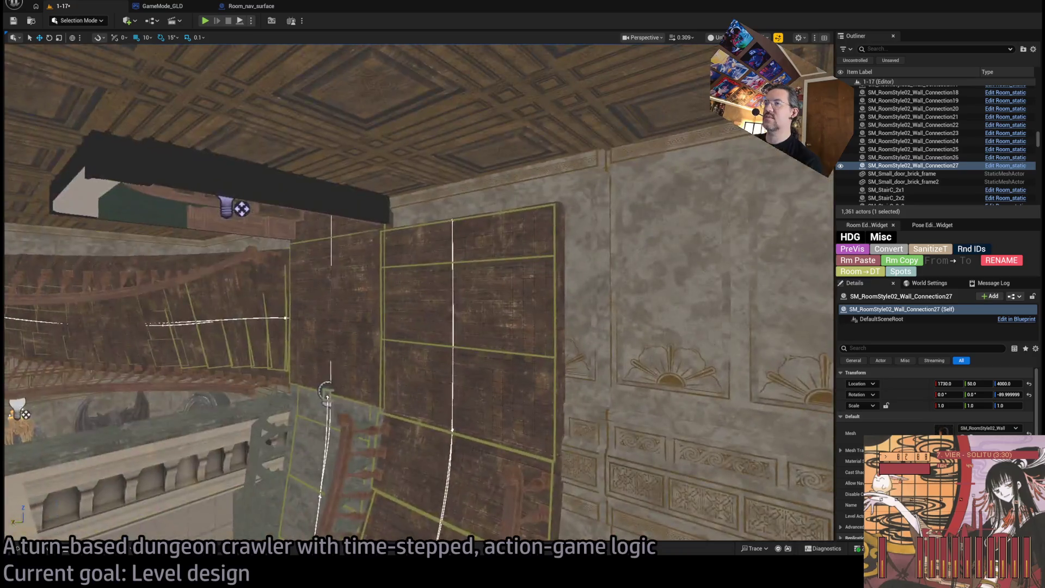
{"action": "mouse_move", "coordinate": [327, 394]}
{"action": "left_mouse_down"}
{"action": "mouse_move", "coordinate": [300, 288]}
{"action": "mouse_move", "coordinate": [462, 266]}
{"action": "left_mouse_up"}
{"action": "left_click", "coordinate": [357, 289]}
{"action": "left_click", "coordinate": [401, 256], "text": "ctrl"}
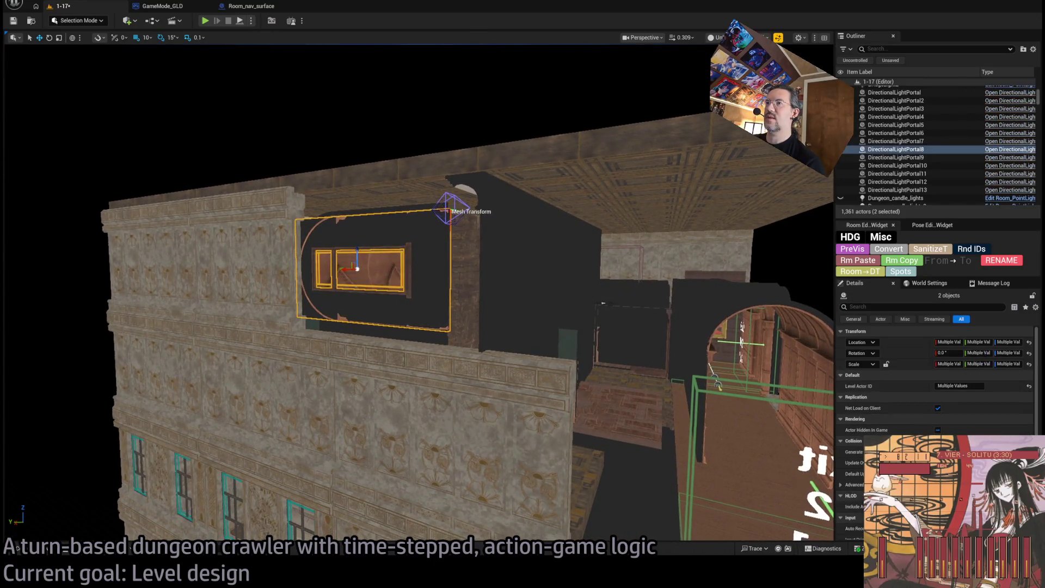
- Duplicate the window wall and DirectionalLightPortal8, rotate the copy 90° and place it before the arch
{"action": "left_click_drag", "start_coordinate": [275, 277], "coordinate": [294, 286]}
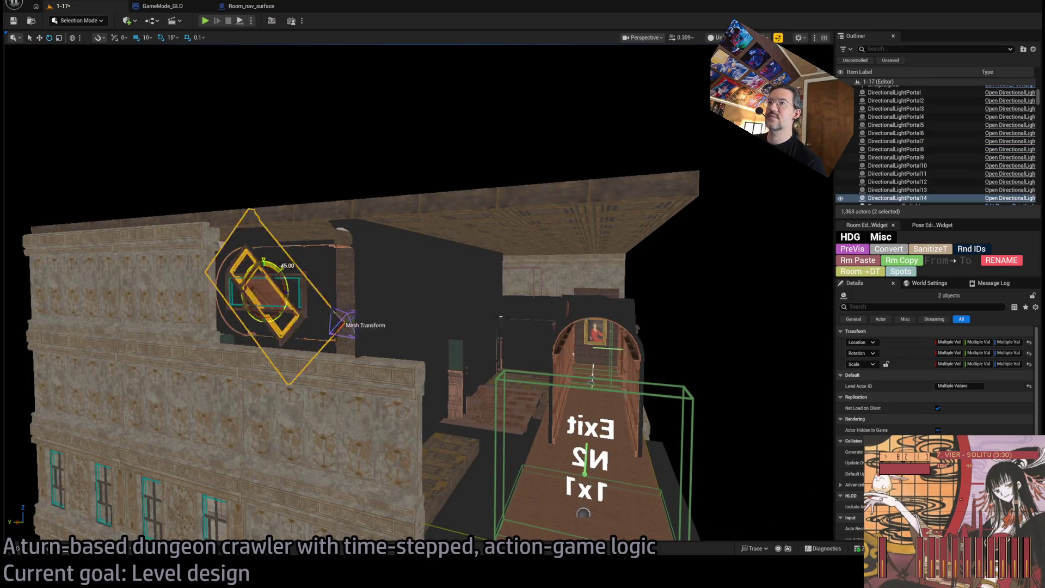
{"action": "key", "text": "w"}
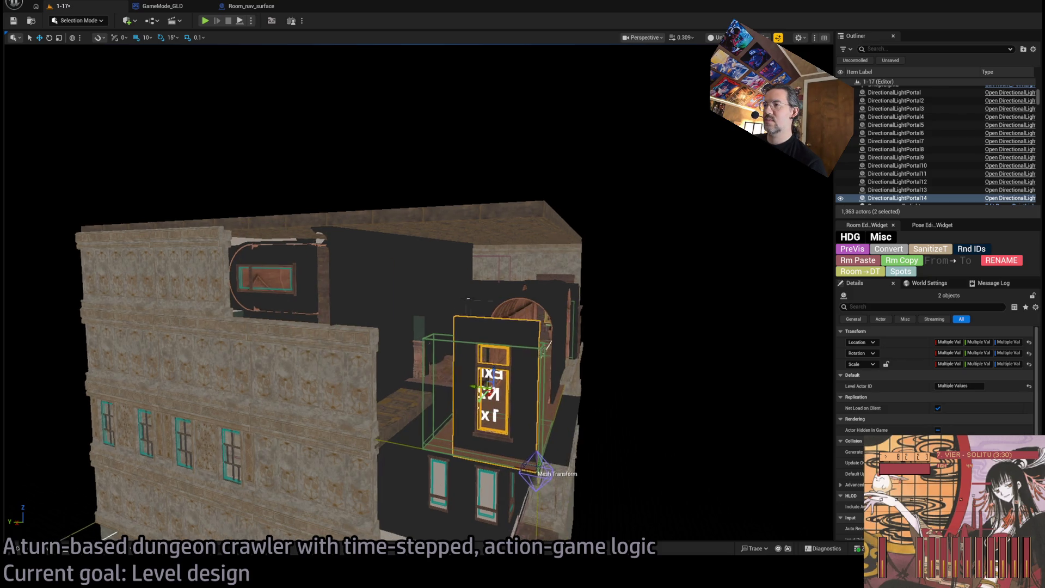
{"action": "key", "text": "e"}
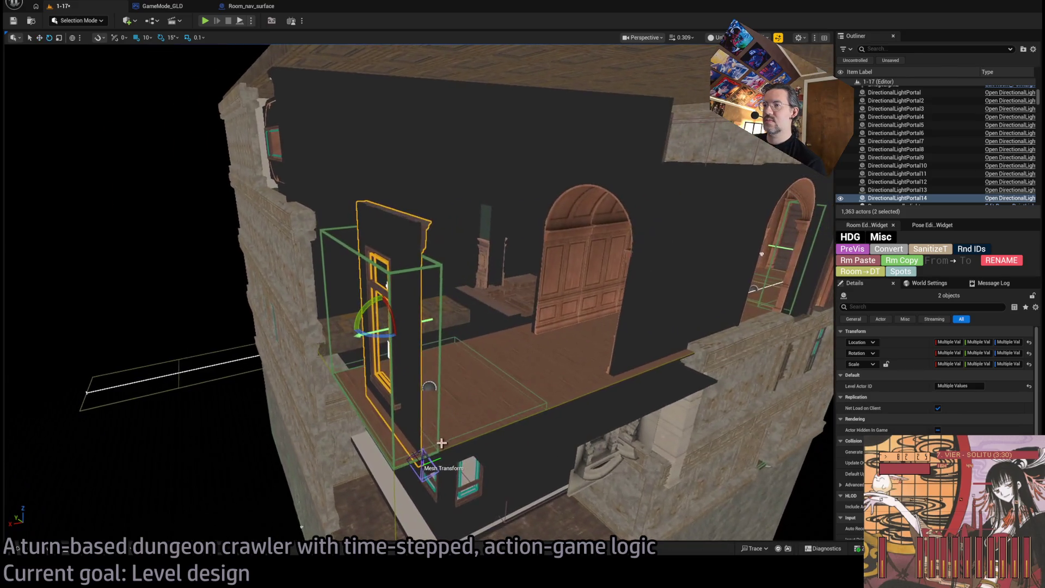
{"action": "left_click_drag", "start_coordinate": [377, 336], "coordinate": [351, 329]}
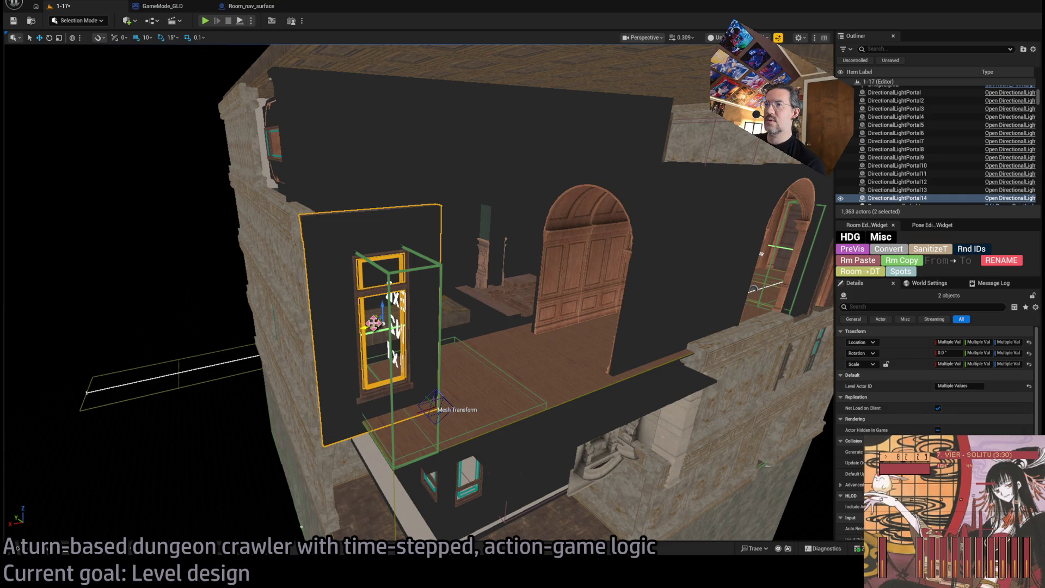
{"action": "mouse_move", "coordinate": [374, 323]}
{"action": "left_mouse_down"}
{"action": "mouse_move", "coordinate": [517, 311]}
{"action": "mouse_move", "coordinate": [625, 319]}
{"action": "left_mouse_up"}
{"action": "key", "text": "f"}
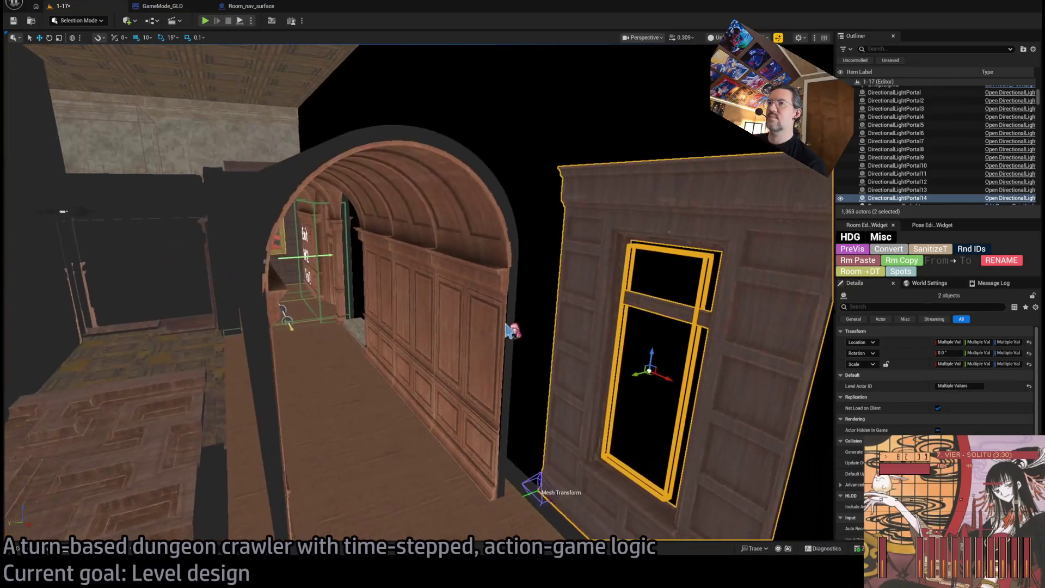
- Alt-drag Wall_Connection24 twice along X, creating Wall_Connection28 and 29 up to 2390, 50, 4000
{"action": "left_click", "coordinate": [338, 268]}
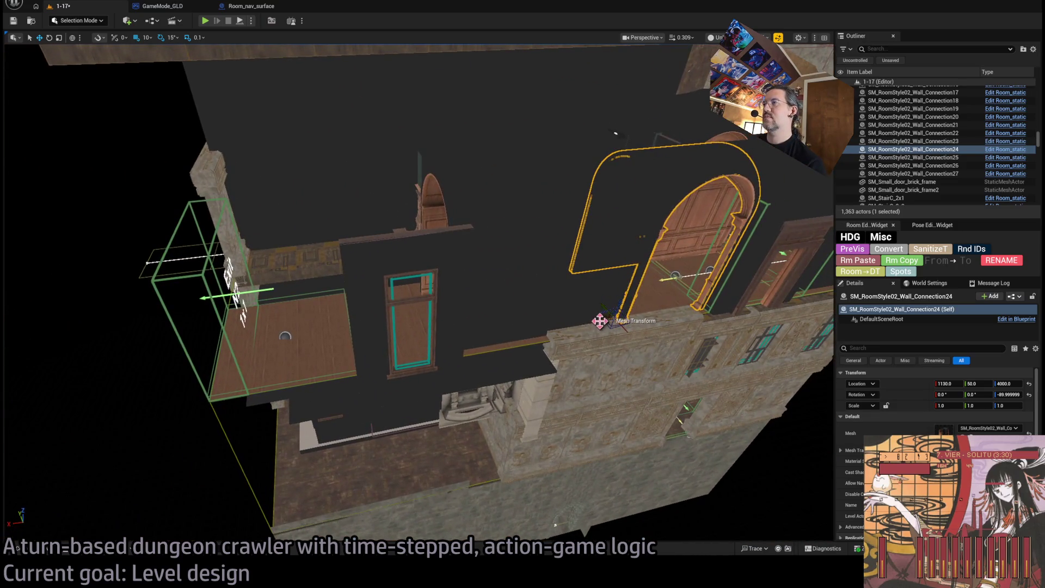
{"action": "left_click_drag", "start_coordinate": [599, 321], "coordinate": [313, 320]}
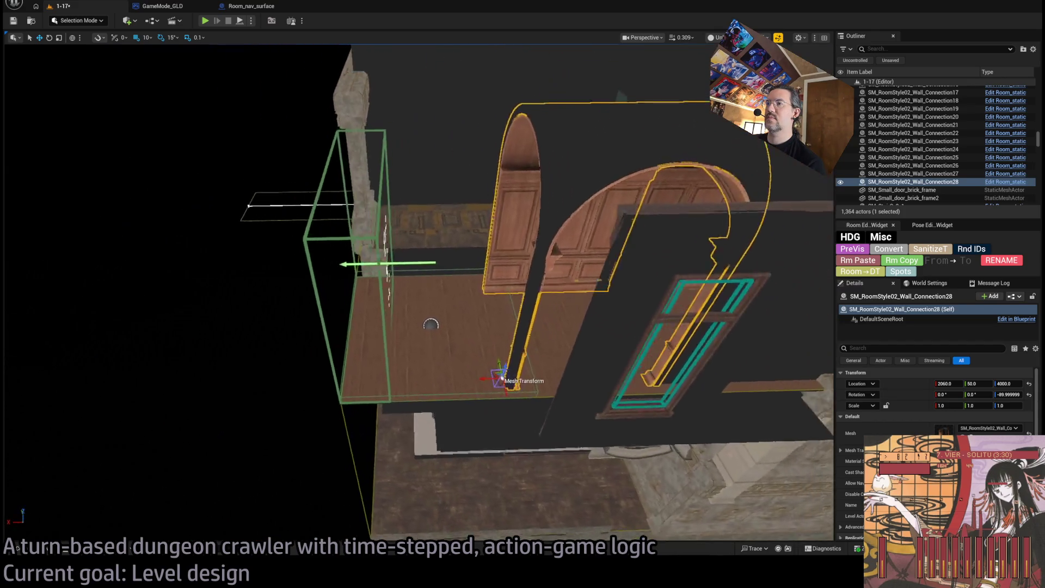
{"action": "left_click_drag", "start_coordinate": [450, 375], "coordinate": [273, 357]}
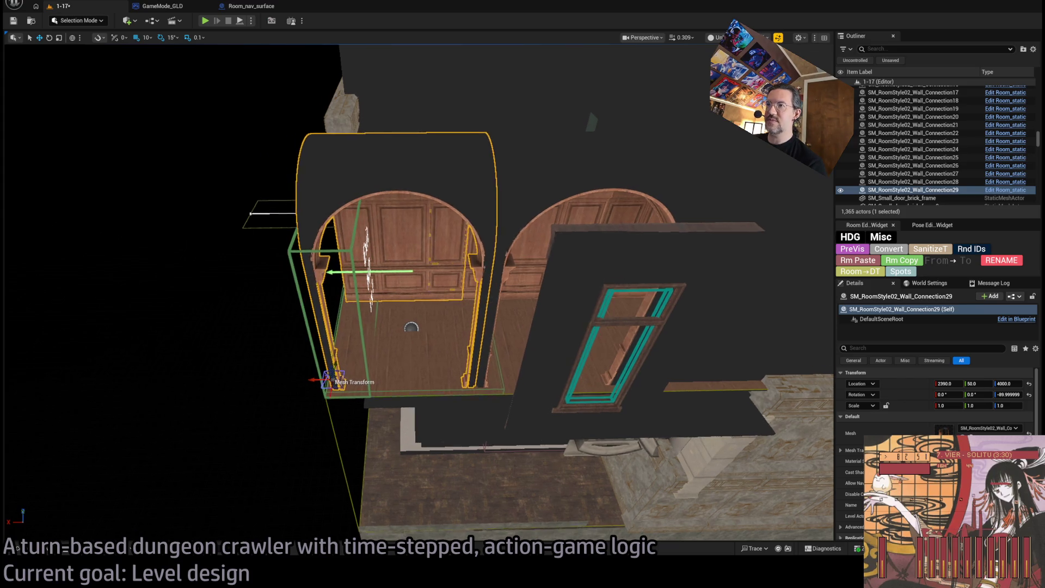
{"action": "mouse_move", "coordinate": [413, 294]}
{"action": "left_mouse_down"}
{"action": "mouse_move", "coordinate": [370, 304]}
{"action": "mouse_move", "coordinate": [375, 327]}
{"action": "mouse_move", "coordinate": [419, 299]}
{"action": "mouse_move", "coordinate": [468, 300]}
{"action": "mouse_move", "coordinate": [352, 281]}
{"action": "left_mouse_up"}
{"action": "left_click", "coordinate": [352, 281], "text": "ctrl"}
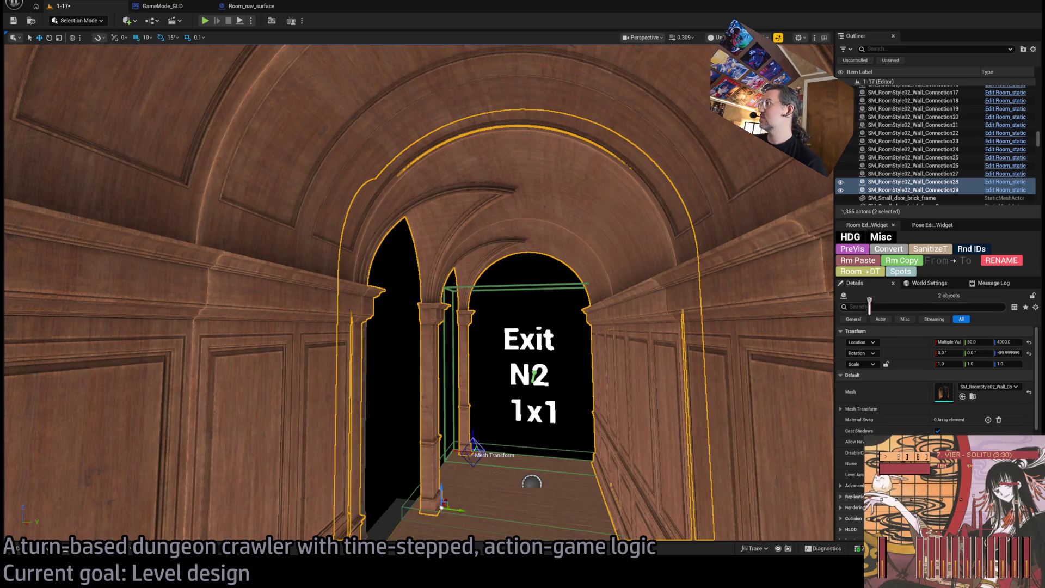
- Select Window2's frame and light portal and Alt-drag them along X, adding DirectionalLightPortal15
{"action": "left_click", "coordinate": [865, 265]}
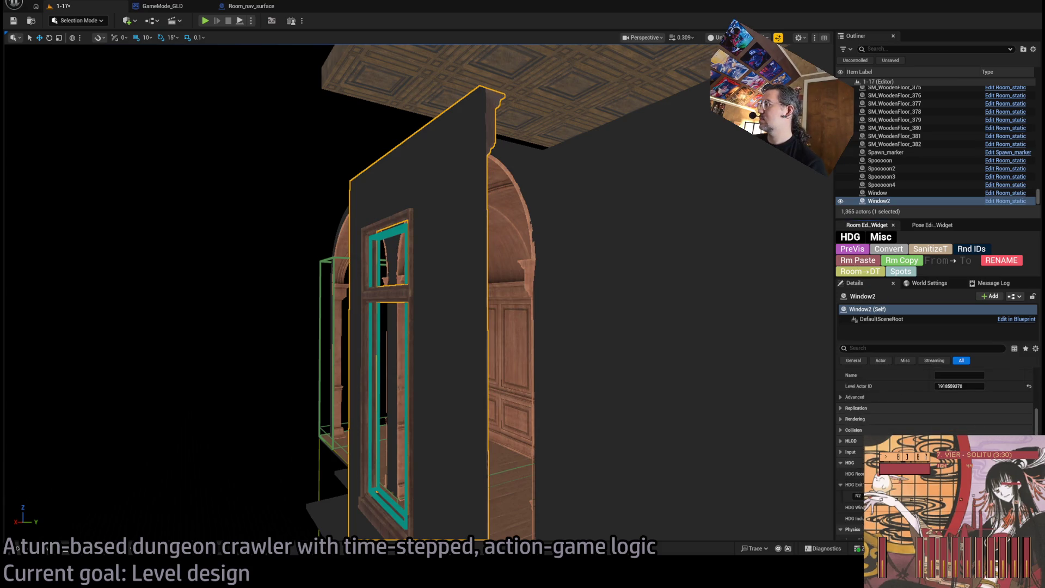
{"action": "key", "text": "f"}
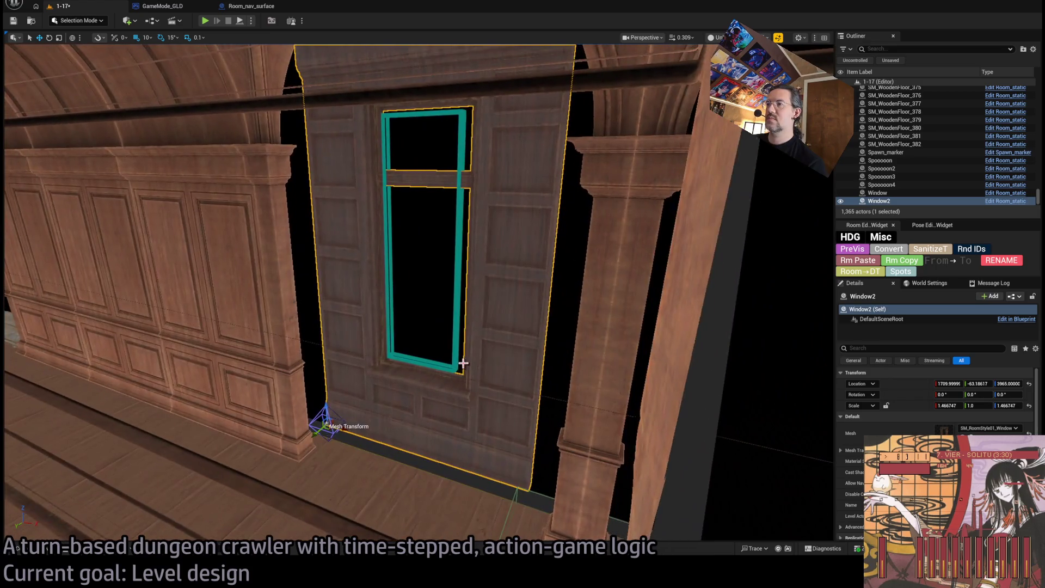
{"action": "left_click", "coordinate": [466, 361], "text": "ctrl"}
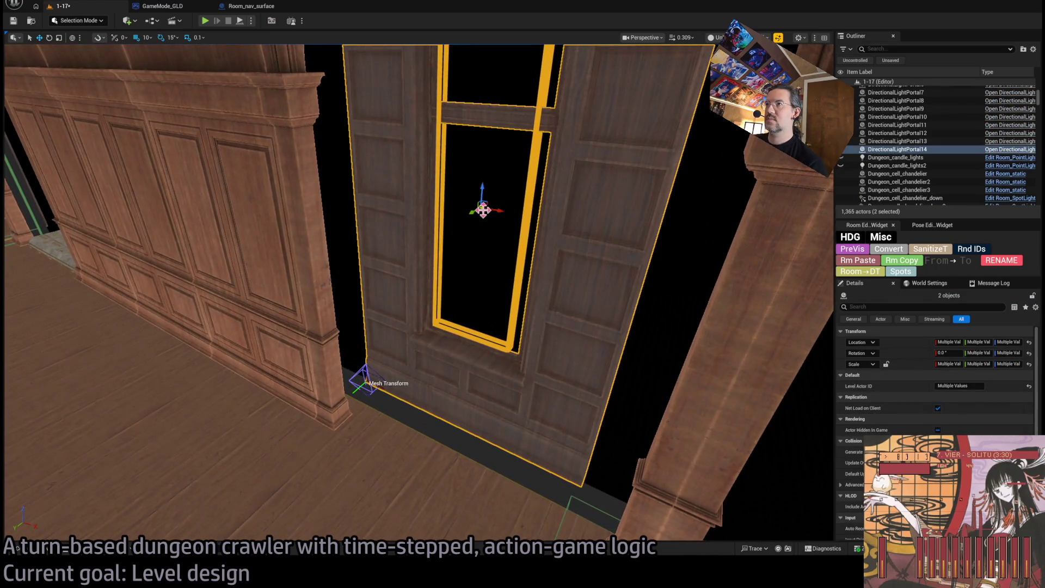
{"action": "key", "text": "f"}
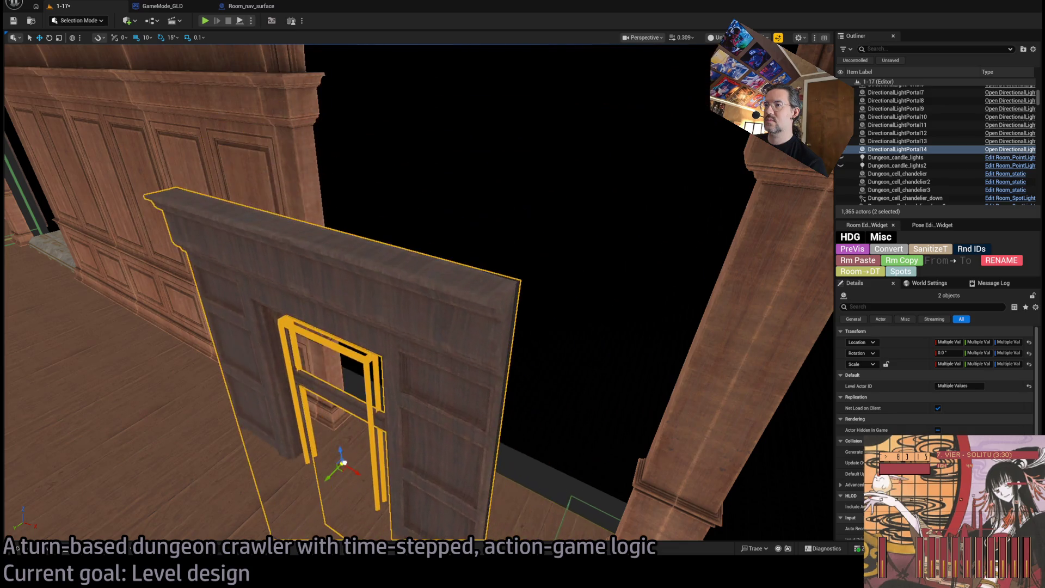
{"action": "key", "text": "f"}
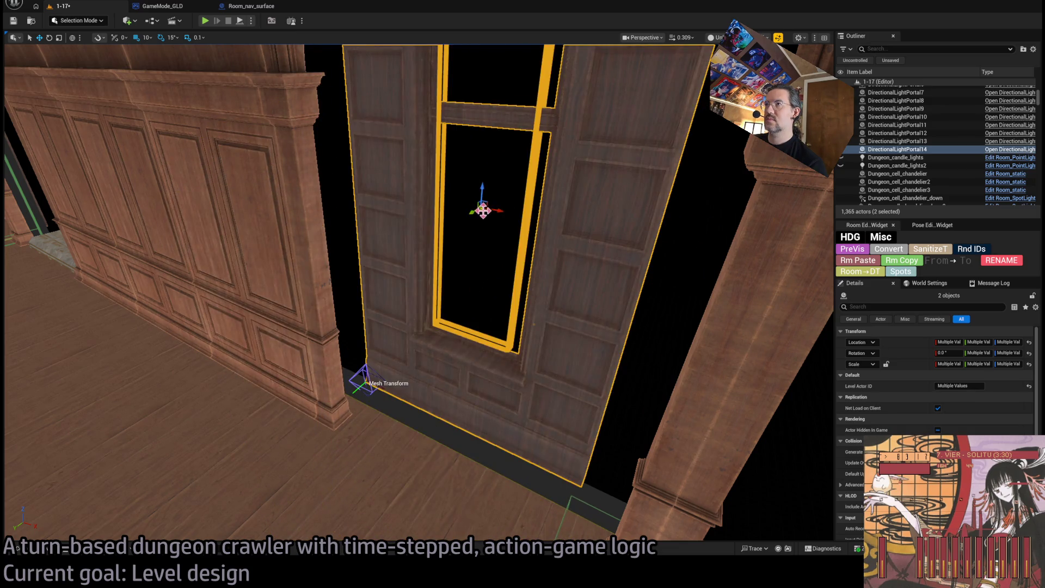
{"action": "scroll", "coordinate": [484, 212], "scroll_direction": "down", "scroll_amount": 5}
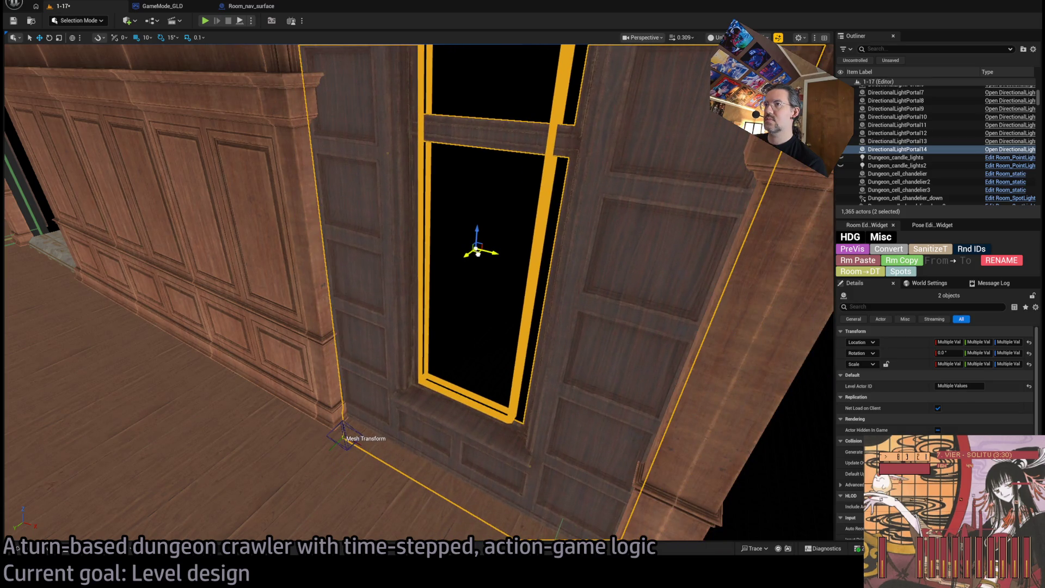
{"action": "left_click_drag", "start_coordinate": [477, 252], "coordinate": [413, 256]}
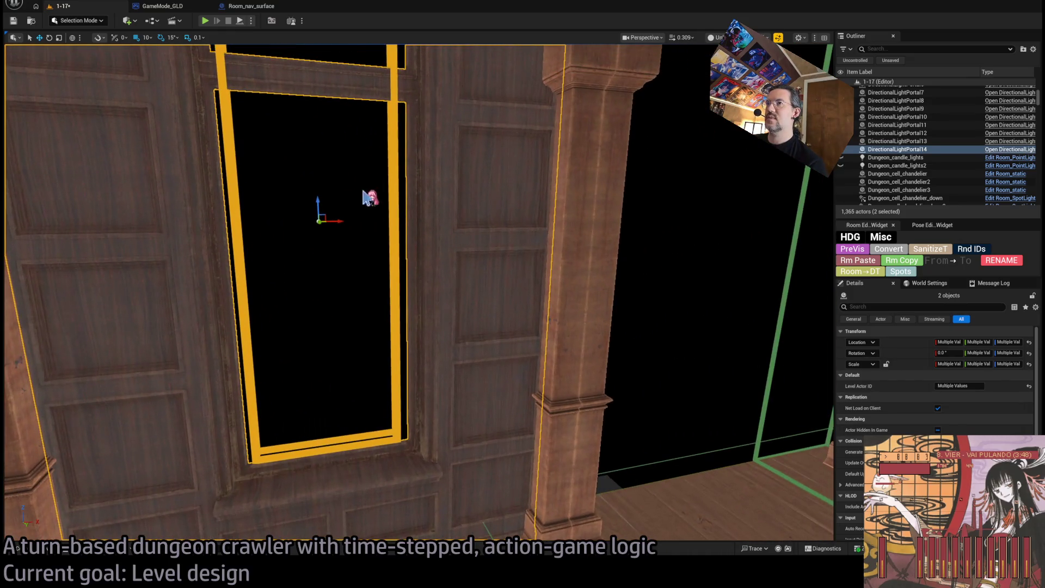
{"action": "left_click_drag", "start_coordinate": [344, 225], "coordinate": [421, 222]}
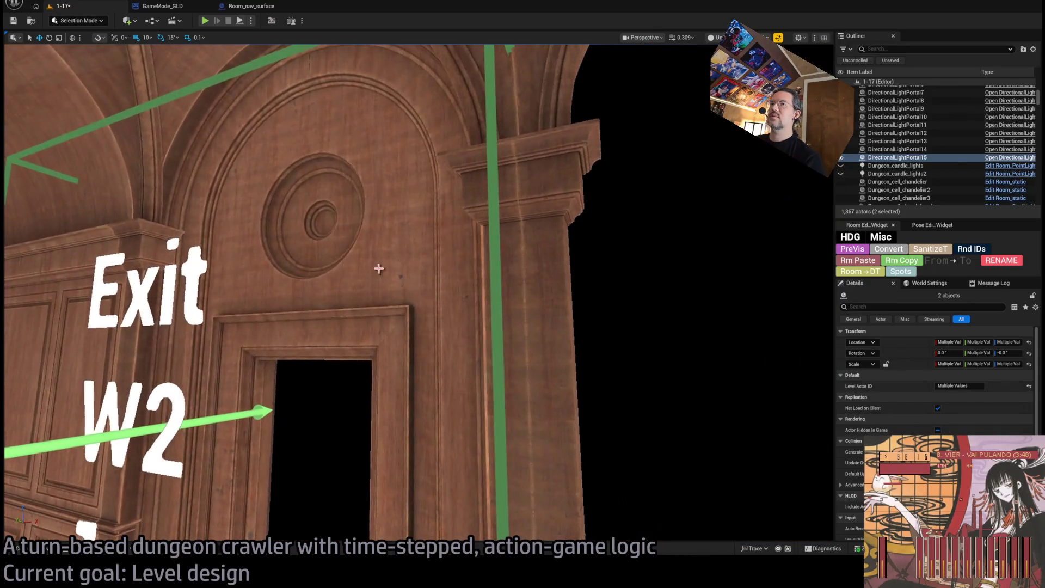
{"action": "left_click", "coordinate": [378, 268]}
{"action": "mouse_move", "coordinate": [359, 383]}
{"action": "left_mouse_down"}
{"action": "mouse_move", "coordinate": [348, 375]}
{"action": "mouse_move", "coordinate": [359, 383]}
{"action": "mouse_move", "coordinate": [344, 396]}
{"action": "mouse_move", "coordinate": [735, 175]}
{"action": "left_mouse_up"}
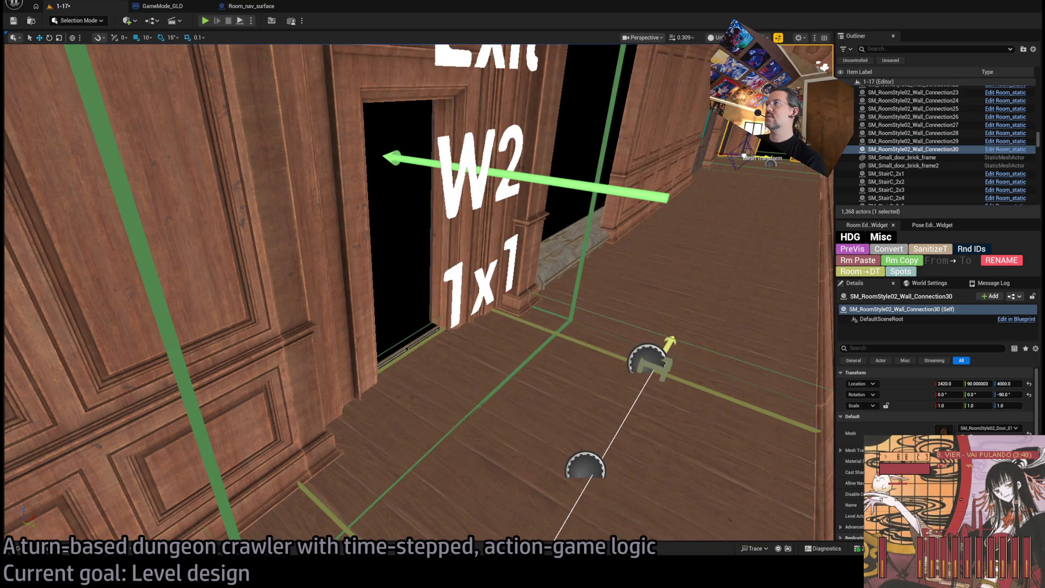
{"action": "mouse_move", "coordinate": [419, 294]}
{"action": "left_mouse_down"}
{"action": "mouse_move", "coordinate": [391, 310]}
{"action": "mouse_move", "coordinate": [419, 294]}
{"action": "mouse_move", "coordinate": [374, 303]}
{"action": "left_mouse_up"}
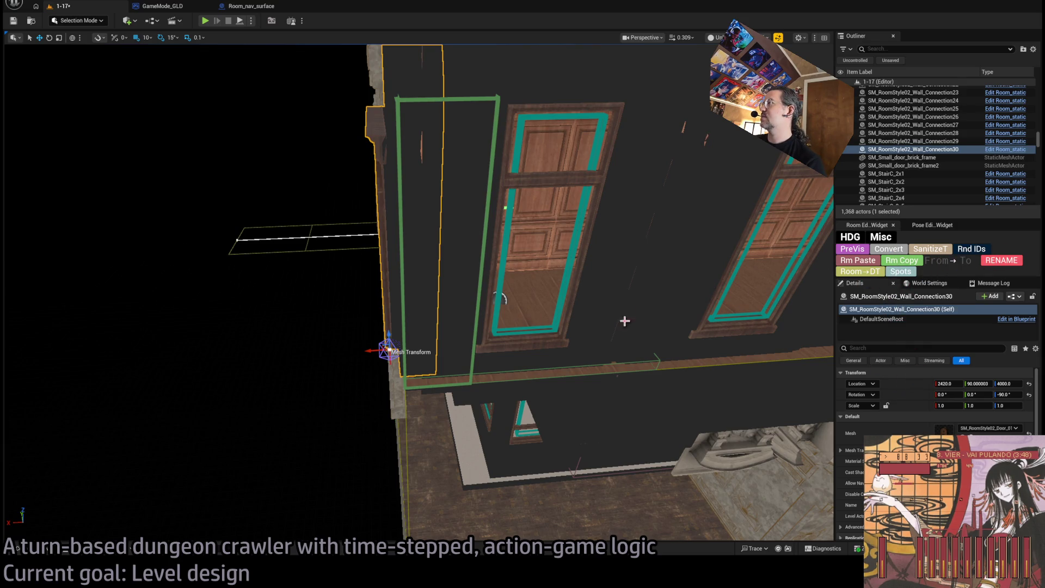
{"action": "key", "text": "Right"}
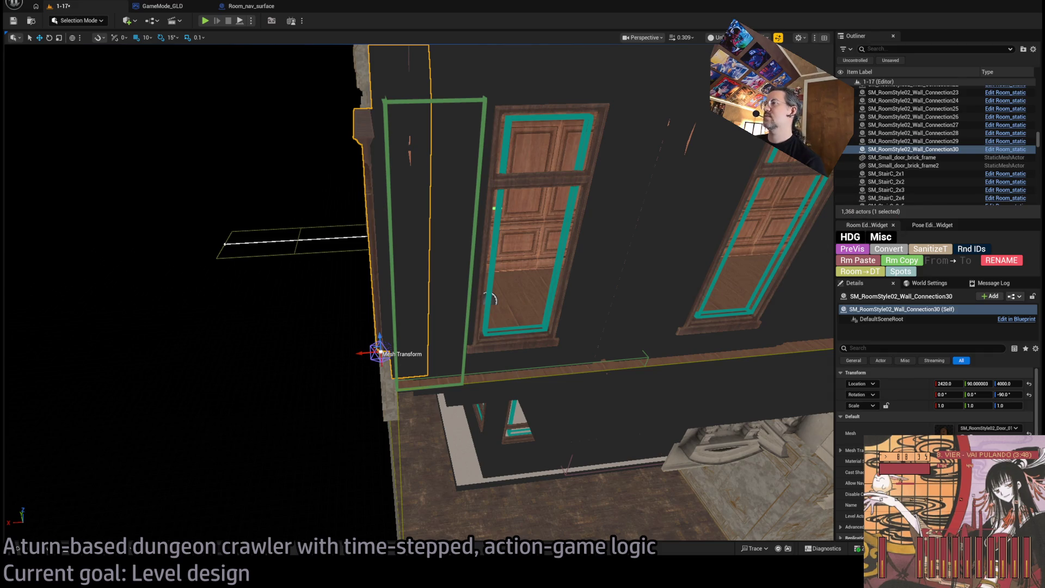
{"action": "mouse_move", "coordinate": [489, 298]}
{"action": "left_mouse_down"}
{"action": "mouse_move", "coordinate": [451, 306]}
{"action": "mouse_move", "coordinate": [486, 255]}
{"action": "mouse_move", "coordinate": [675, 288]}
{"action": "mouse_move", "coordinate": [709, 173]}
{"action": "mouse_move", "coordinate": [701, 221]}
{"action": "mouse_move", "coordinate": [687, 229]}
{"action": "left_mouse_up"}
{"action": "left_click", "coordinate": [675, 288]}
{"action": "key", "text": "f"}
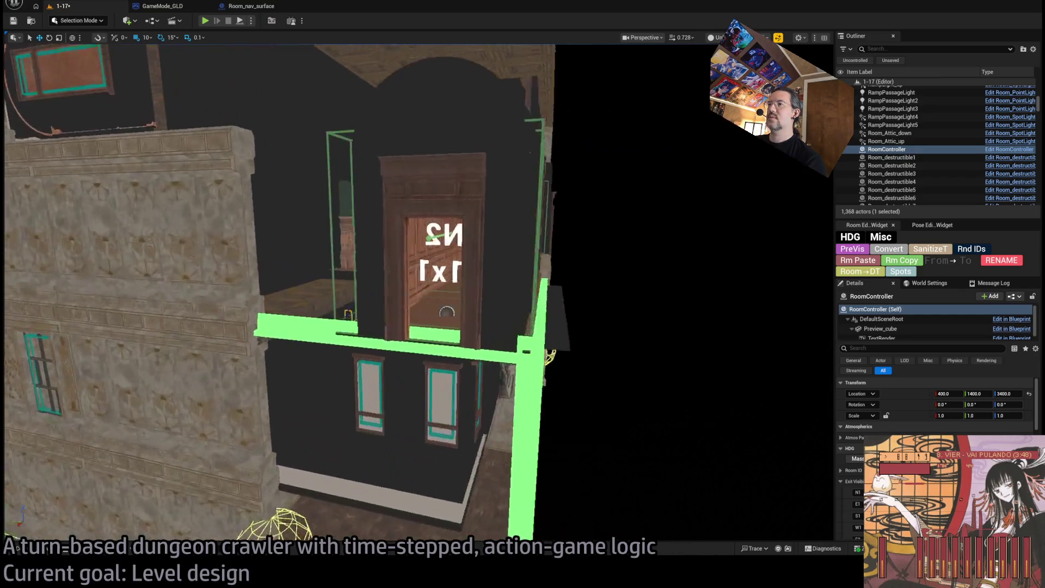
- Select exit door arch Wall_Connection30, nudge it to X 2406 and rotate it to -90°
{"action": "left_click_drag", "start_coordinate": [523, 294], "coordinate": [501, 277]}
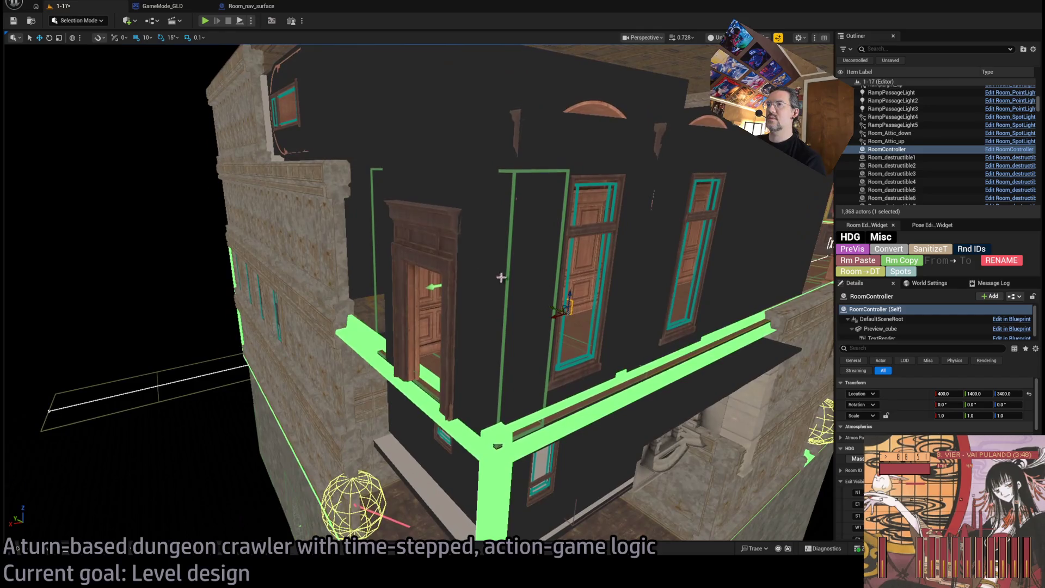
{"action": "left_click", "coordinate": [501, 278]}
{"action": "key", "text": "f"}
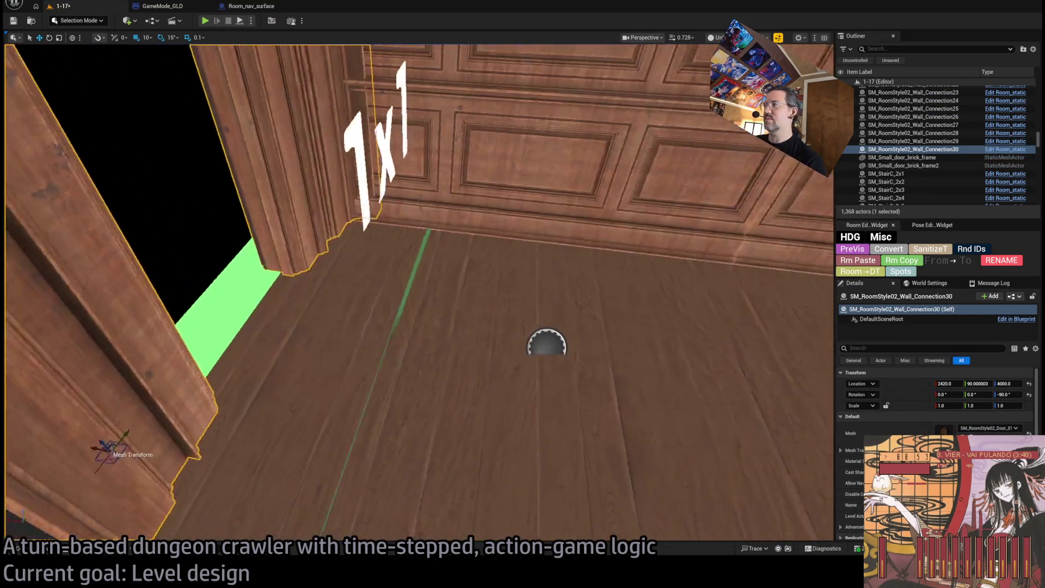
{"action": "key", "text": "f"}
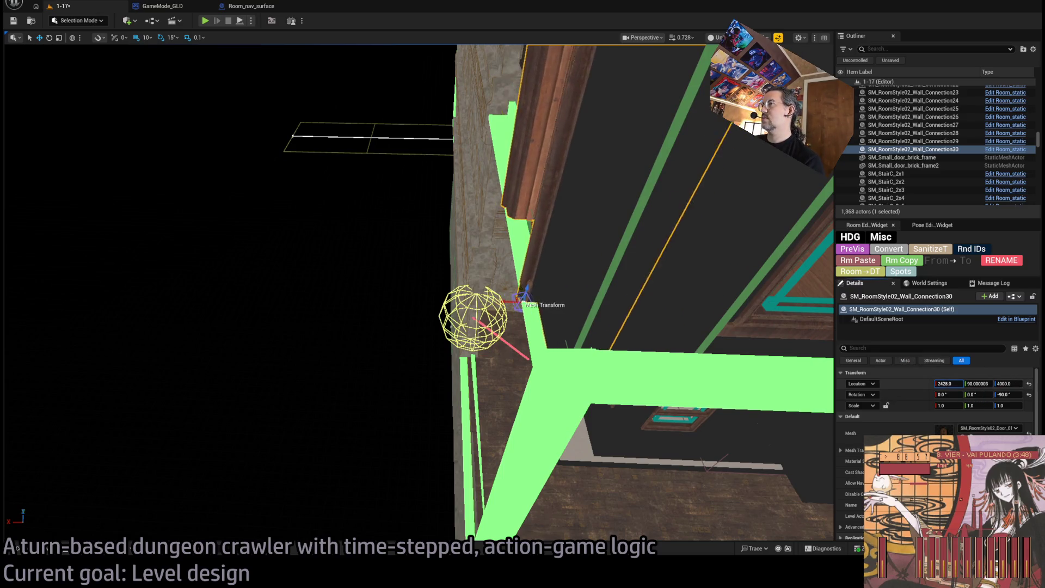
{"action": "left_click_drag", "start_coordinate": [519, 297], "coordinate": [542, 302]}
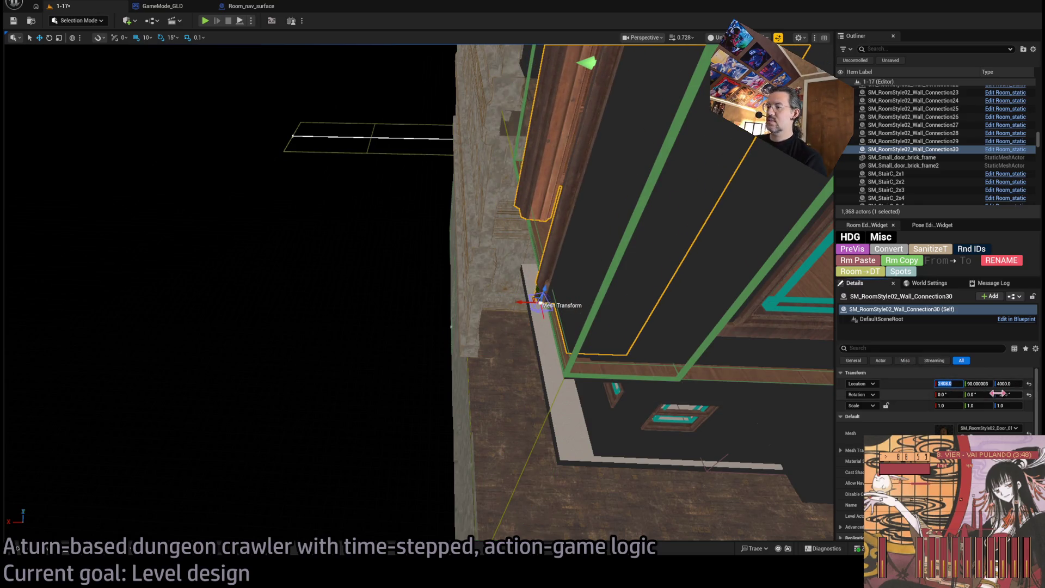
{"action": "left_click_drag", "start_coordinate": [999, 393], "coordinate": [957, 392]}
- Move the door arch along X again, then undo to return it to X 2400
{"action": "key", "text": "s"}
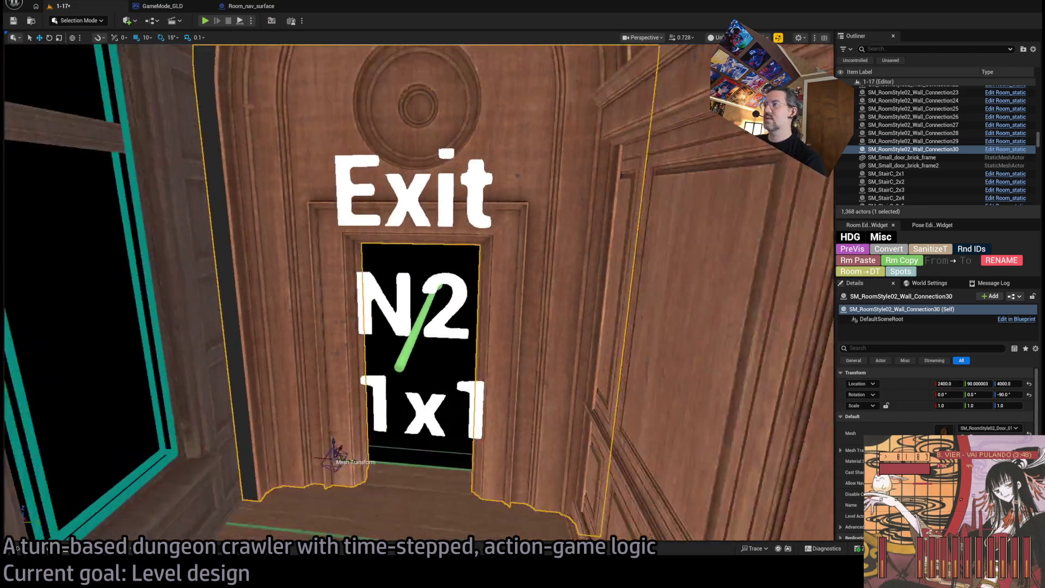
{"action": "key", "text": "w"}
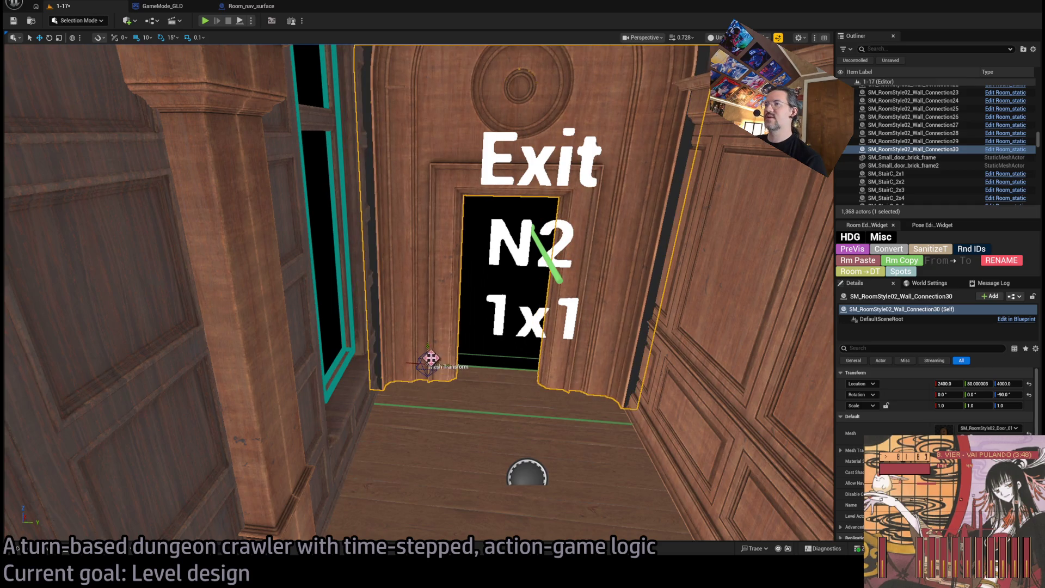
{"action": "key", "text": "w"}
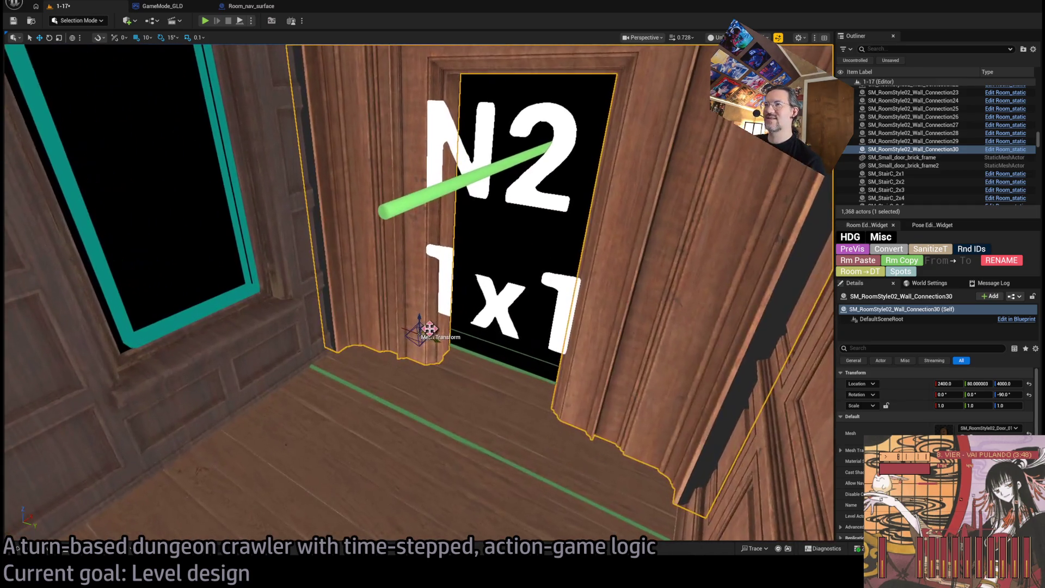
{"action": "left_click_drag", "start_coordinate": [430, 328], "coordinate": [453, 306]}
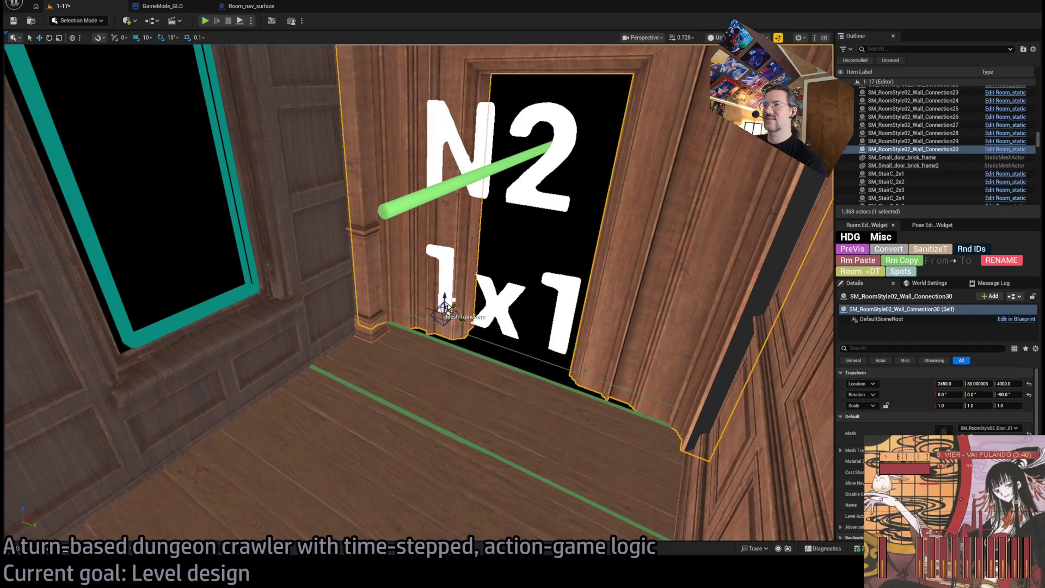
{"action": "key", "text": "ctrl+z"}
- Select the exit door arch with its two neighbouring arches and shift all three together
{"action": "key", "text": "s"}
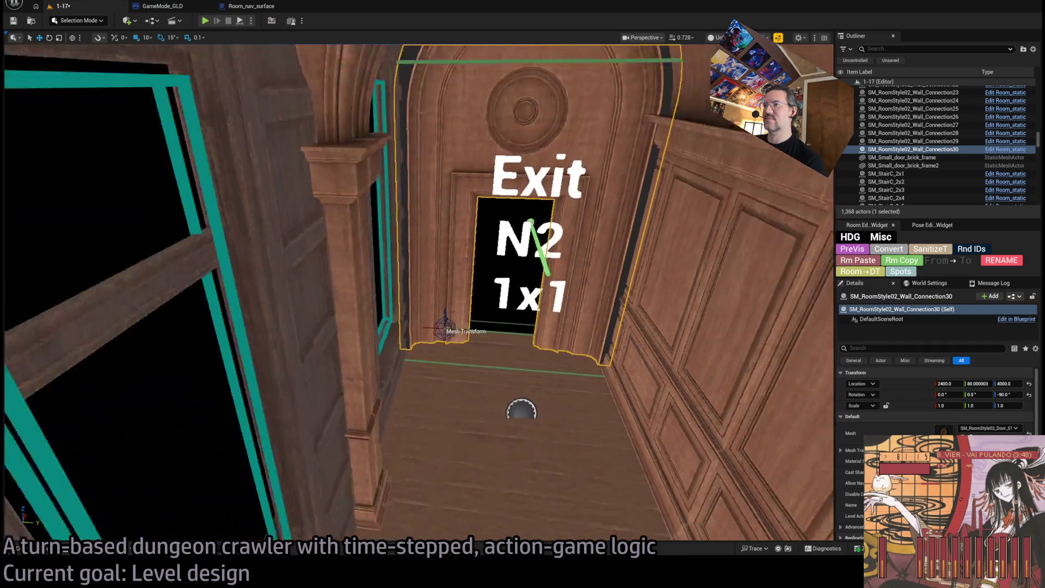
{"action": "scroll", "coordinate": [455, 347], "scroll_direction": "down", "scroll_amount": 2}
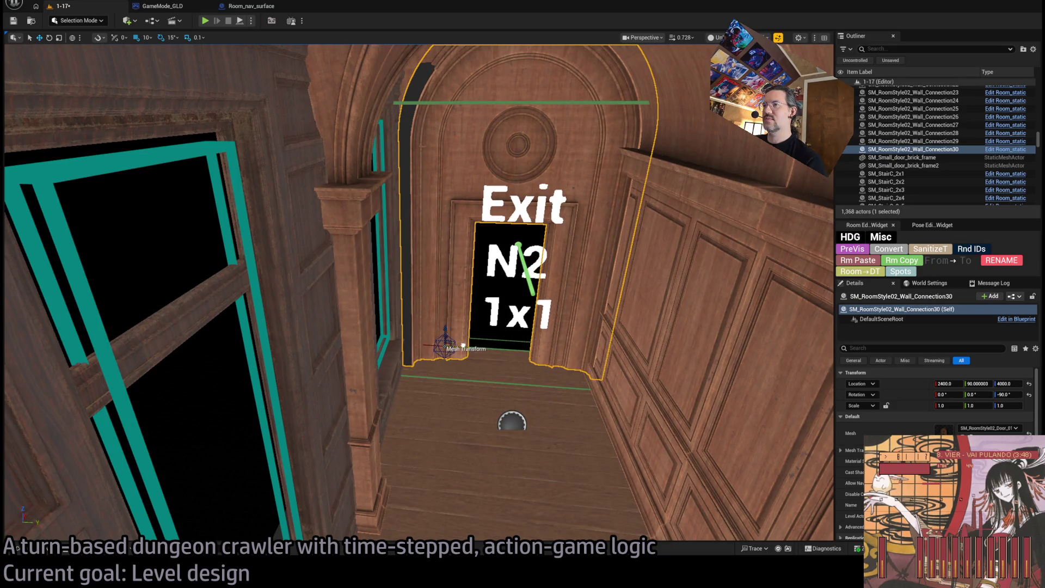
{"action": "scroll", "coordinate": [457, 345], "scroll_direction": "up", "scroll_amount": 5}
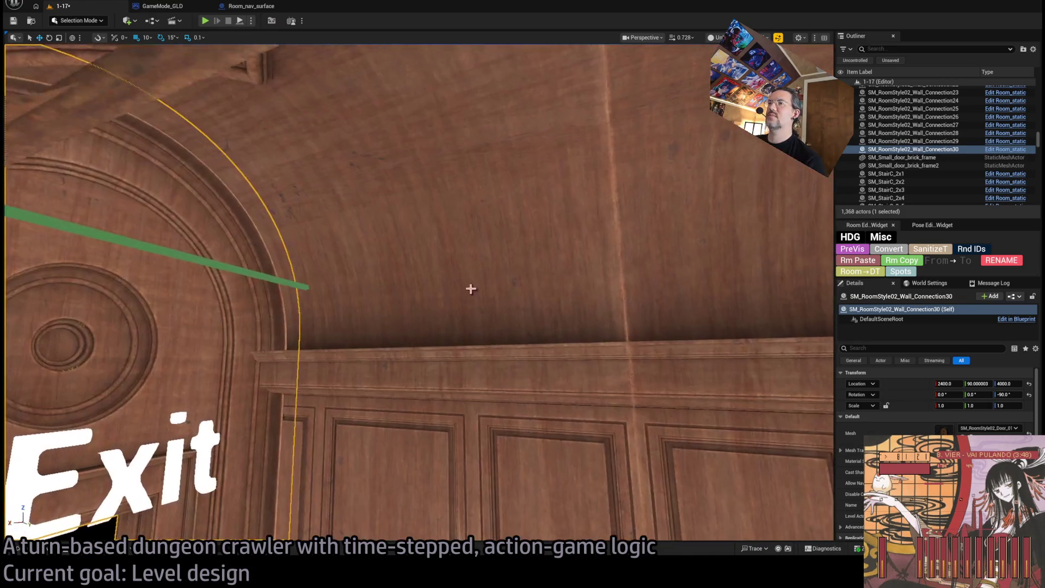
{"action": "left_click", "coordinate": [469, 287]}
{"action": "scroll", "coordinate": [419, 294], "scroll_direction": "down", "scroll_amount": 5}
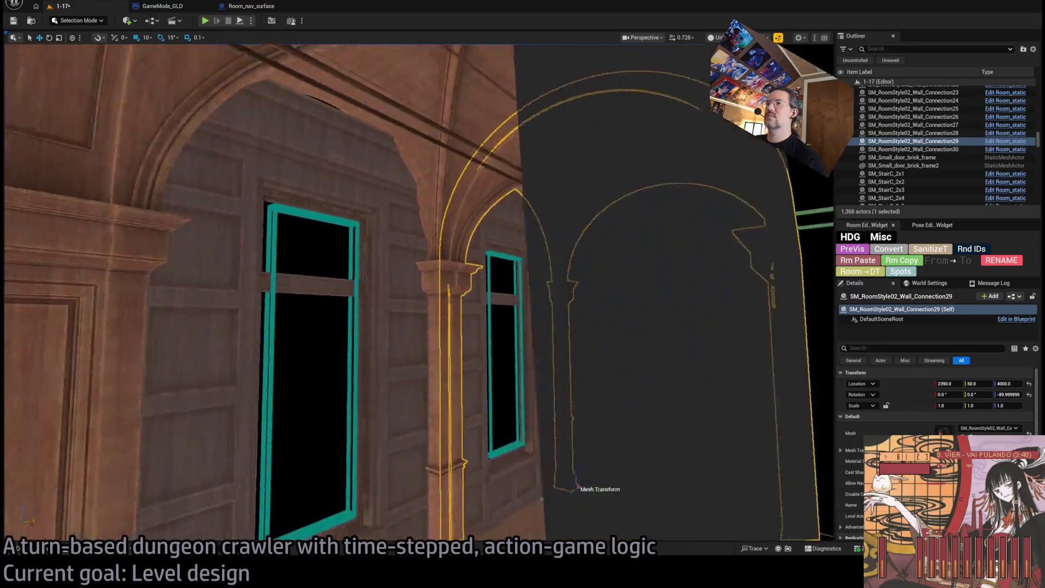
{"action": "scroll", "coordinate": [419, 294], "scroll_direction": "down", "scroll_amount": 1}
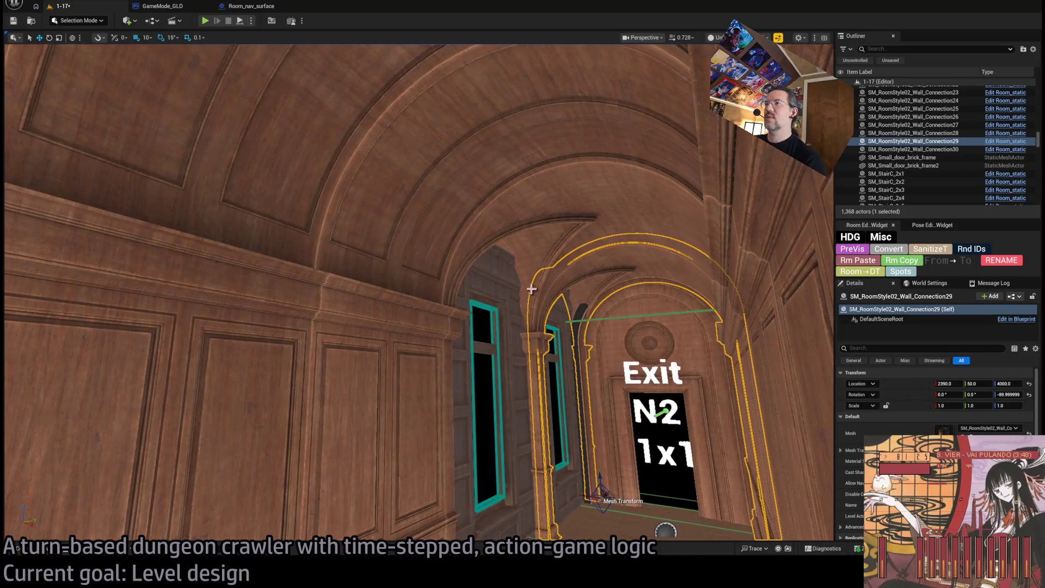
{"action": "left_click", "coordinate": [704, 340]}
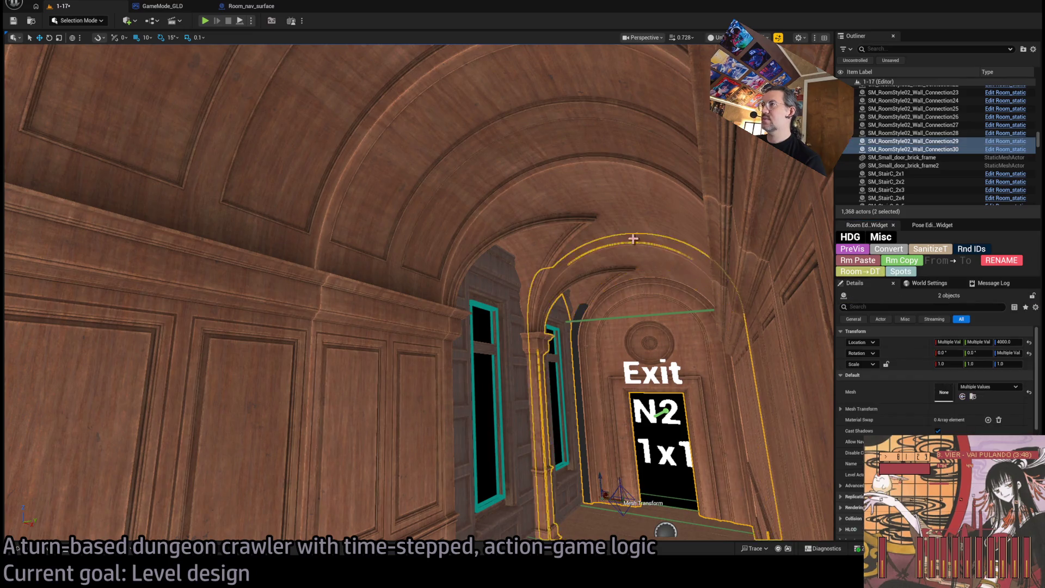
{"action": "left_click", "coordinate": [544, 337], "text": "ctrl"}
{"action": "left_click", "coordinate": [479, 261], "text": "ctrl"}
{"action": "scroll", "coordinate": [418, 294], "scroll_direction": "up", "scroll_amount": 3}
{"action": "scroll", "coordinate": [549, 387], "scroll_direction": "up", "scroll_amount": 3}
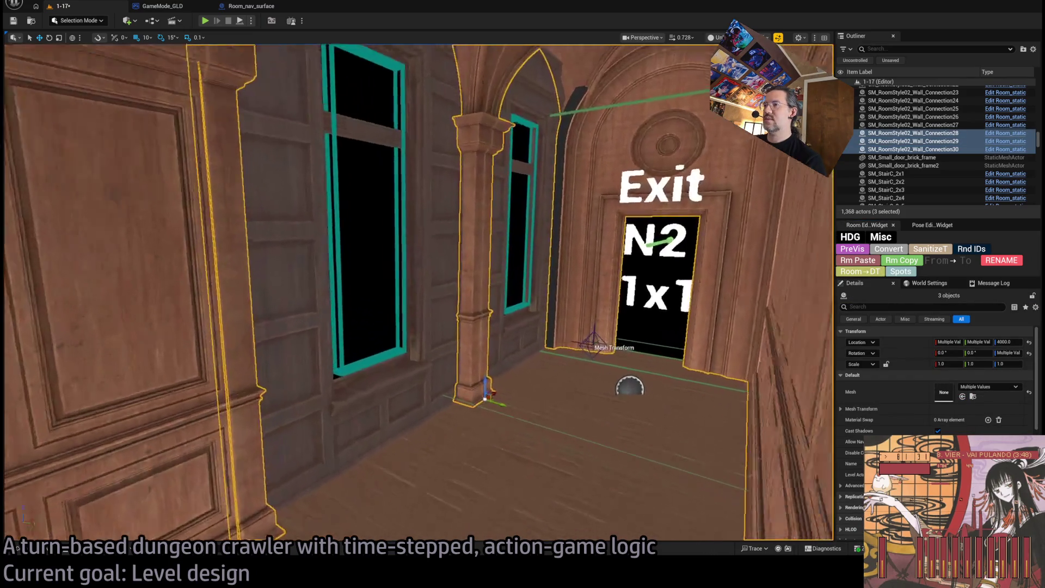
{"action": "mouse_move", "coordinate": [498, 404]}
{"action": "left_mouse_down"}
{"action": "mouse_move", "coordinate": [488, 412]}
{"action": "mouse_move", "coordinate": [595, 403]}
{"action": "left_mouse_up"}
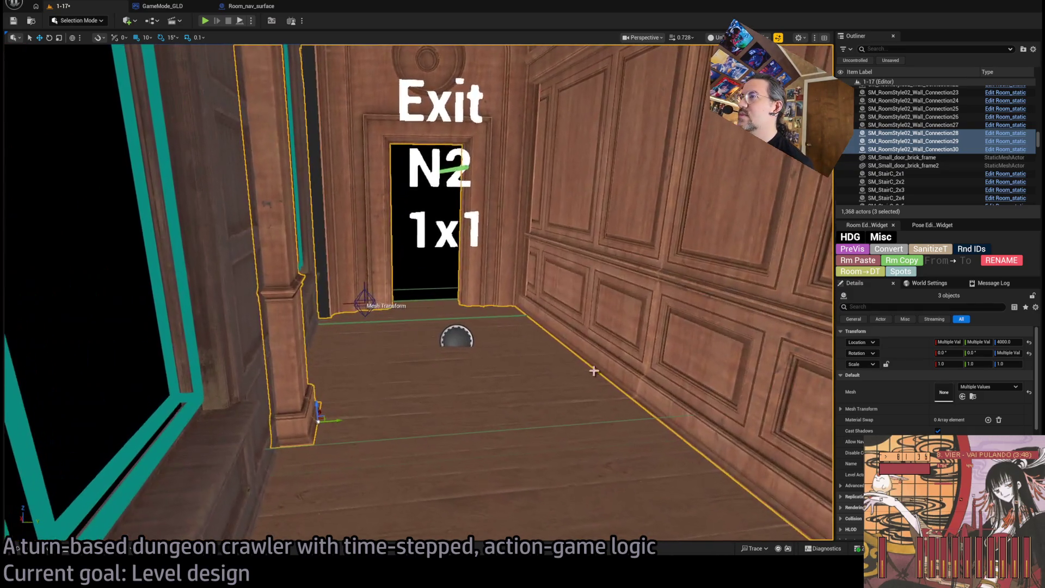
- Select Wall_Connection29, then reselect and frame the exit door arch Wall_Connection30
{"action": "left_click", "coordinate": [569, 303]}
{"action": "scroll", "coordinate": [569, 303], "scroll_direction": "up", "scroll_amount": 3}
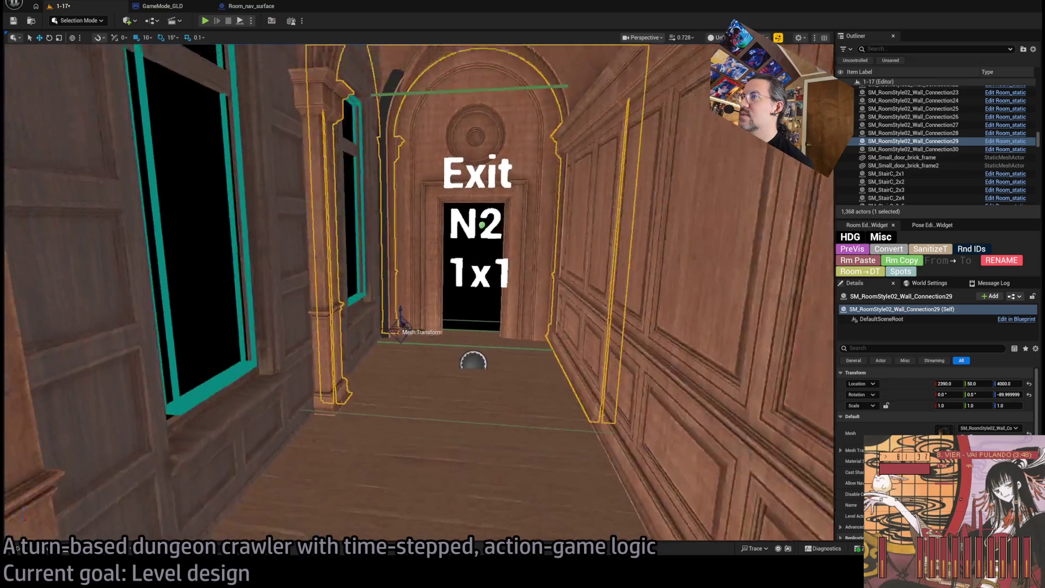
{"action": "double_click", "coordinate": [913, 149]}
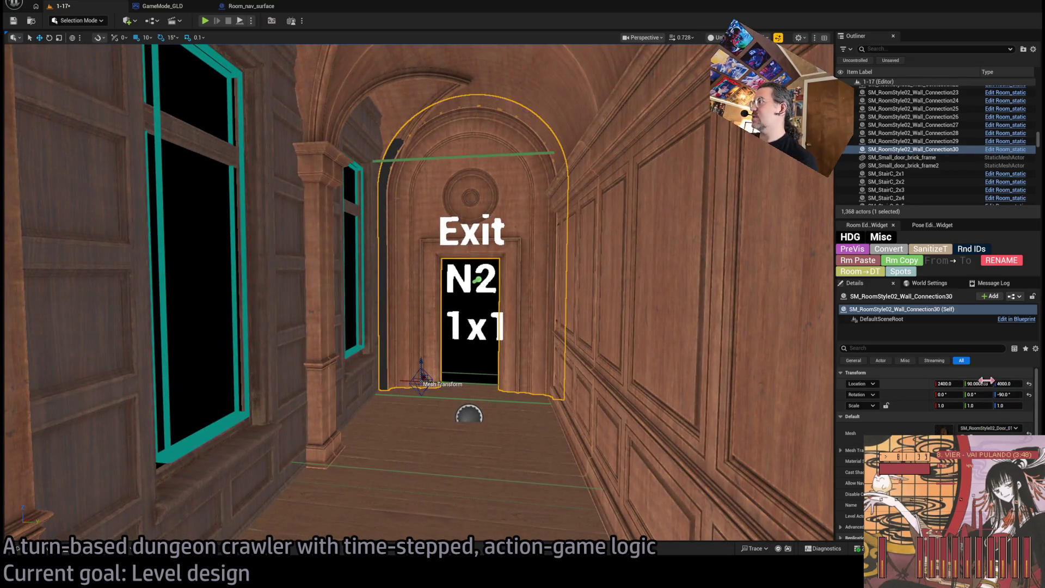
- Set Wall_Connection30's Location Y to 100, correcting a mistaken 146, placing it at 2400, 100, 4000
{"action": "left_click", "coordinate": [985, 382]}
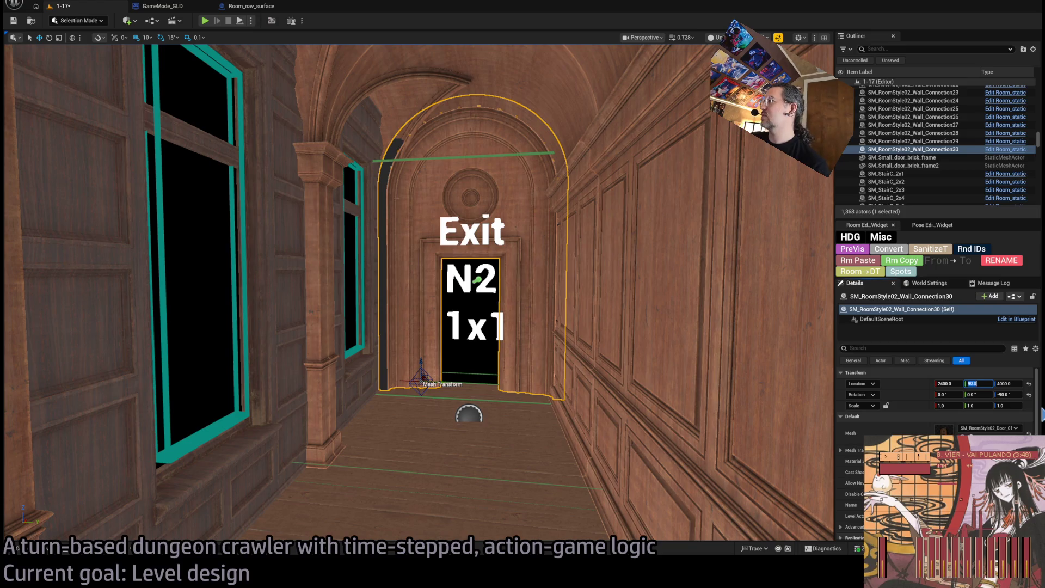
{"action": "type", "text": "146"}
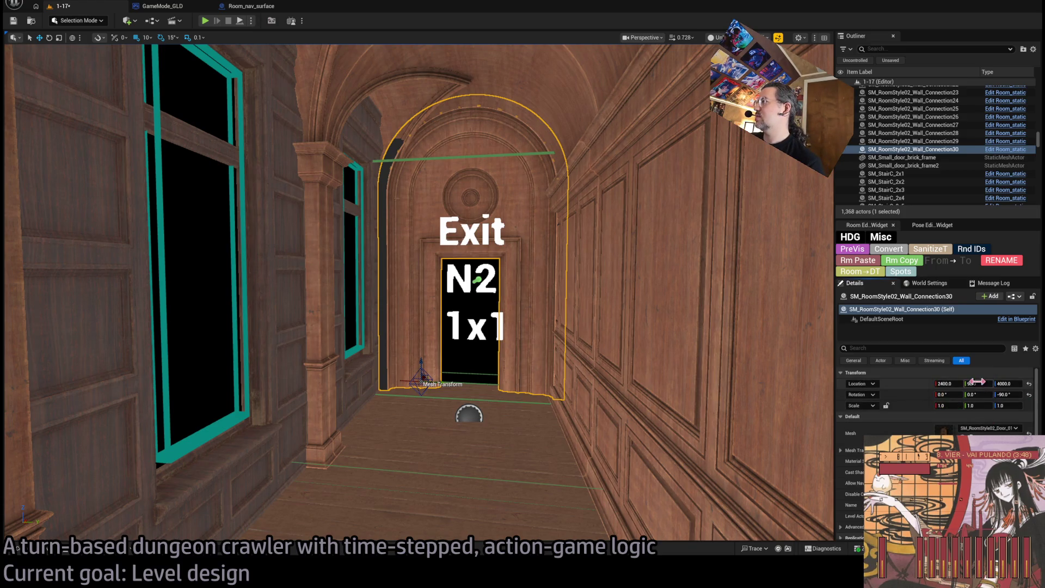
{"action": "key", "text": "Return"}
{"action": "key", "text": "ctrl+z"}
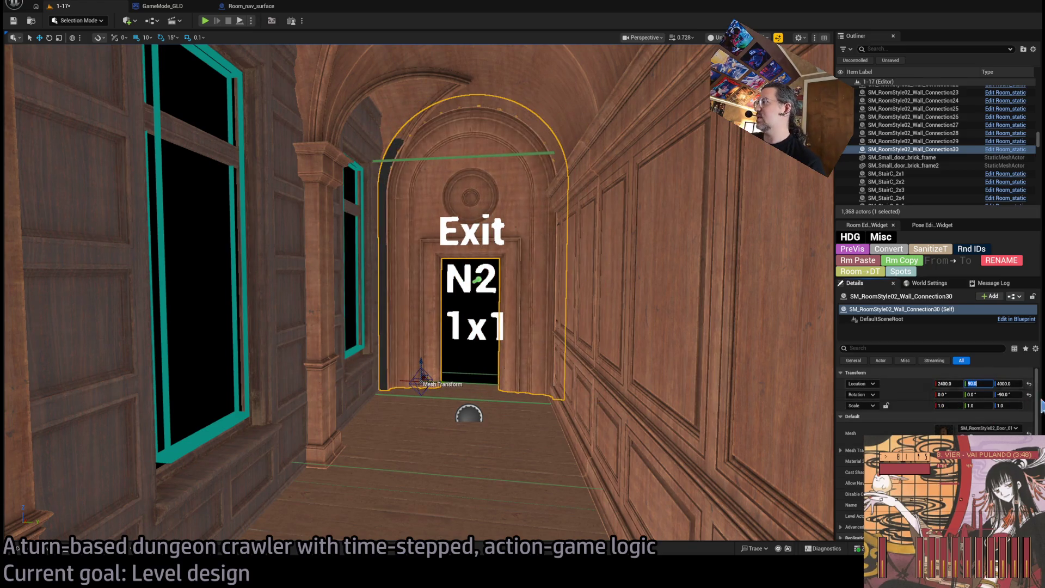
{"action": "type", "text": "00"}
{"action": "key", "text": "Return"}
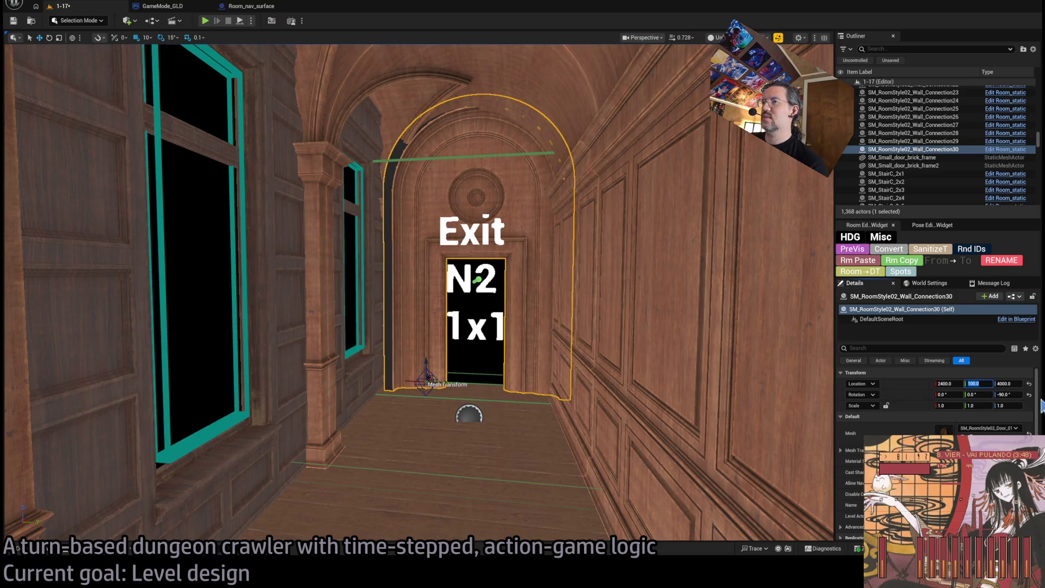
{"action": "mouse_move", "coordinate": [553, 410]}
{"action": "left_mouse_down"}
{"action": "mouse_move", "coordinate": [561, 381]}
{"action": "mouse_move", "coordinate": [546, 354]}
{"action": "mouse_move", "coordinate": [468, 359]}
{"action": "mouse_move", "coordinate": [462, 343]}
{"action": "mouse_move", "coordinate": [528, 351]}
{"action": "mouse_move", "coordinate": [503, 385]}
{"action": "left_mouse_up"}
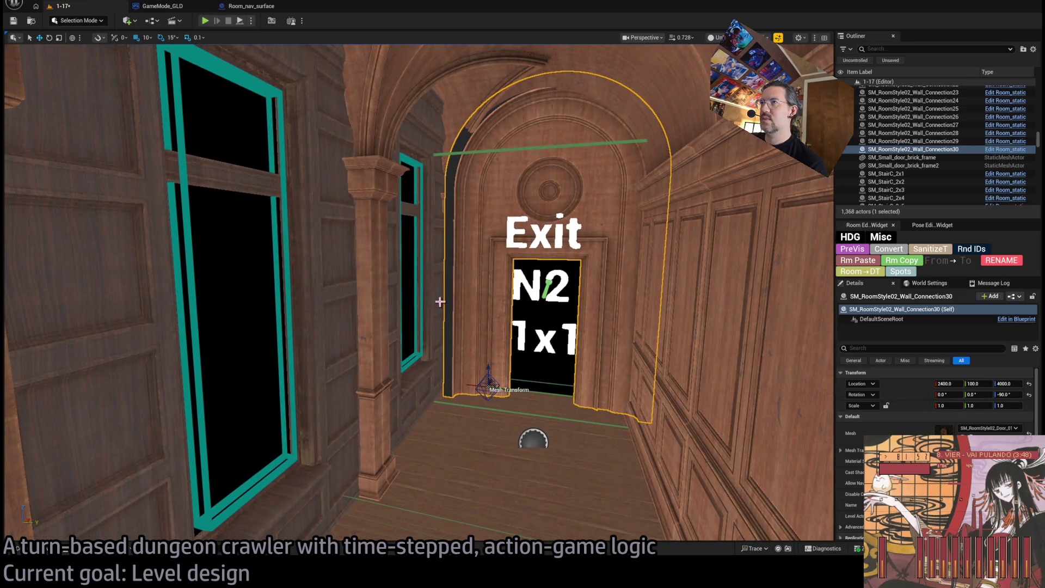
{"action": "mouse_move", "coordinate": [439, 302]}
{"action": "left_mouse_down"}
{"action": "mouse_move", "coordinate": [467, 252]}
{"action": "mouse_move", "coordinate": [420, 275]}
{"action": "mouse_move", "coordinate": [429, 272]}
{"action": "mouse_move", "coordinate": [426, 310]}
{"action": "left_mouse_up"}
- Select the left-wall, Window2, ceiling, floor and right-wall pieces near the doorway to inspect them
{"action": "left_click", "coordinate": [420, 299]}
{"action": "left_click", "coordinate": [407, 254], "text": "ctrl"}
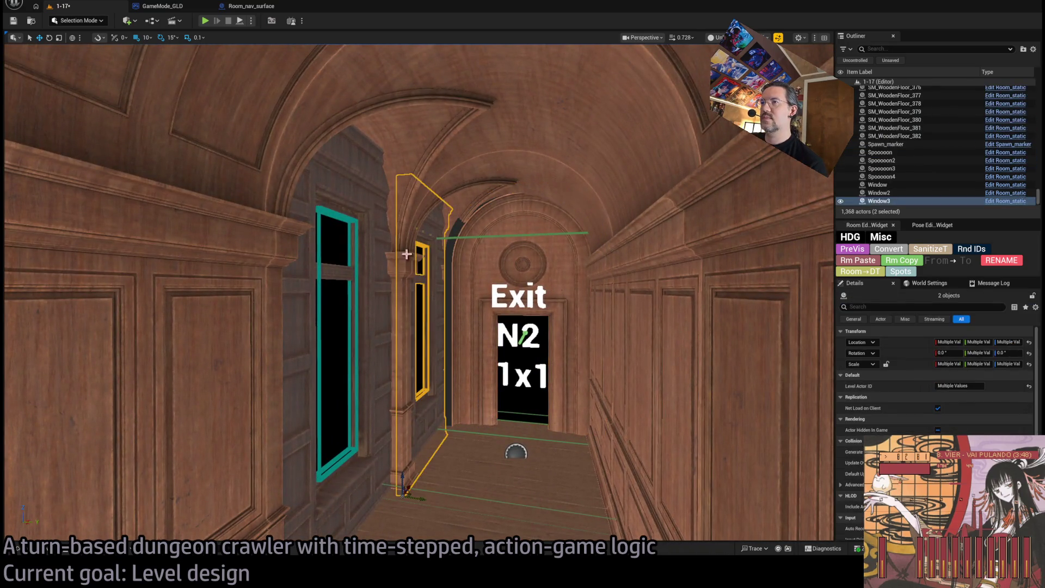
{"action": "left_click", "coordinate": [400, 204], "text": "ctrl"}
{"action": "left_click", "coordinate": [443, 145], "text": "ctrl"}
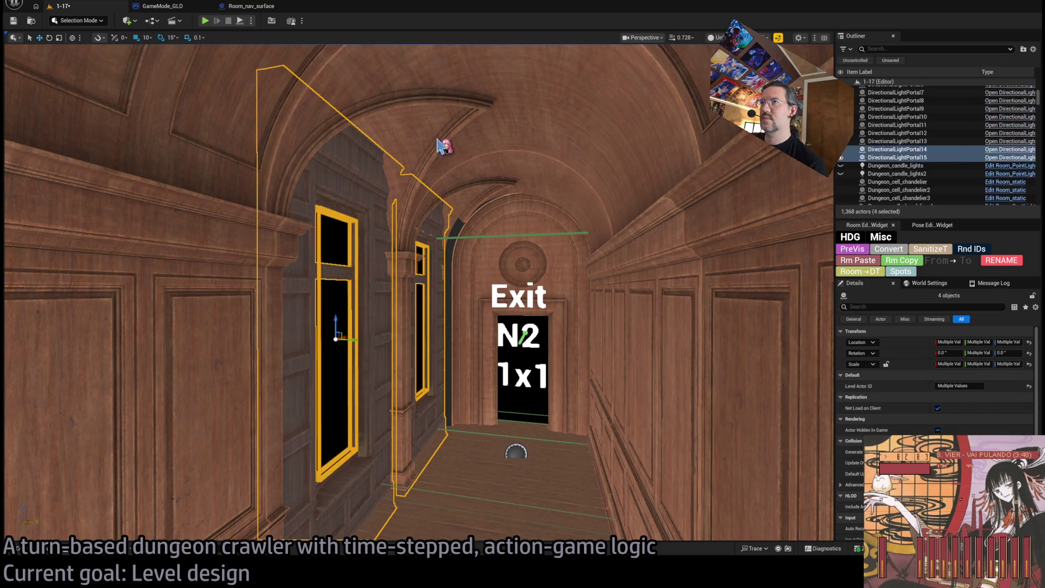
{"action": "left_click", "coordinate": [413, 480], "text": "ctrl"}
{"action": "left_click", "coordinate": [559, 265], "text": "ctrl"}
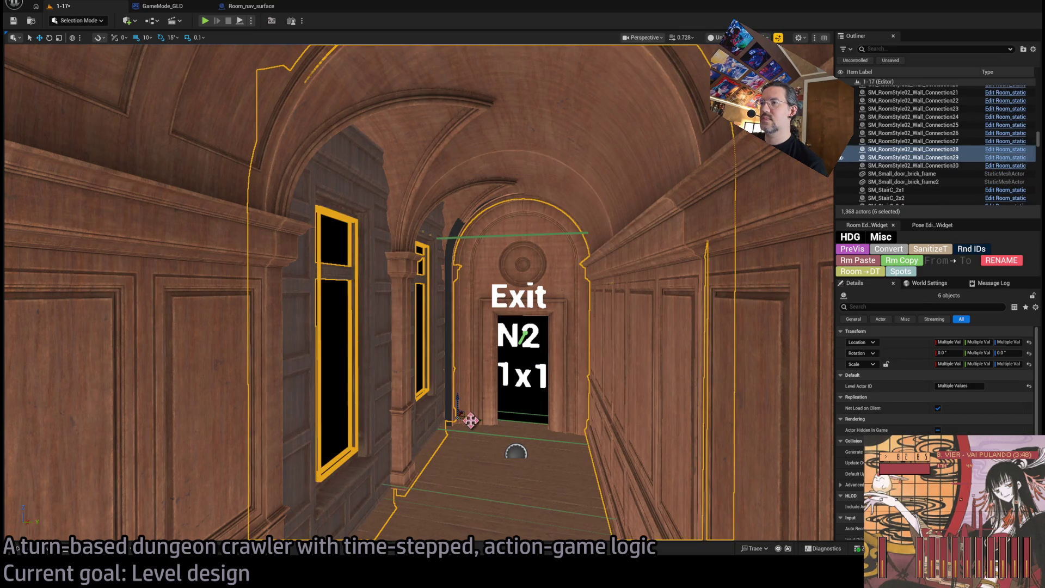
{"action": "scroll", "coordinate": [462, 412], "scroll_direction": "up", "scroll_amount": 3}
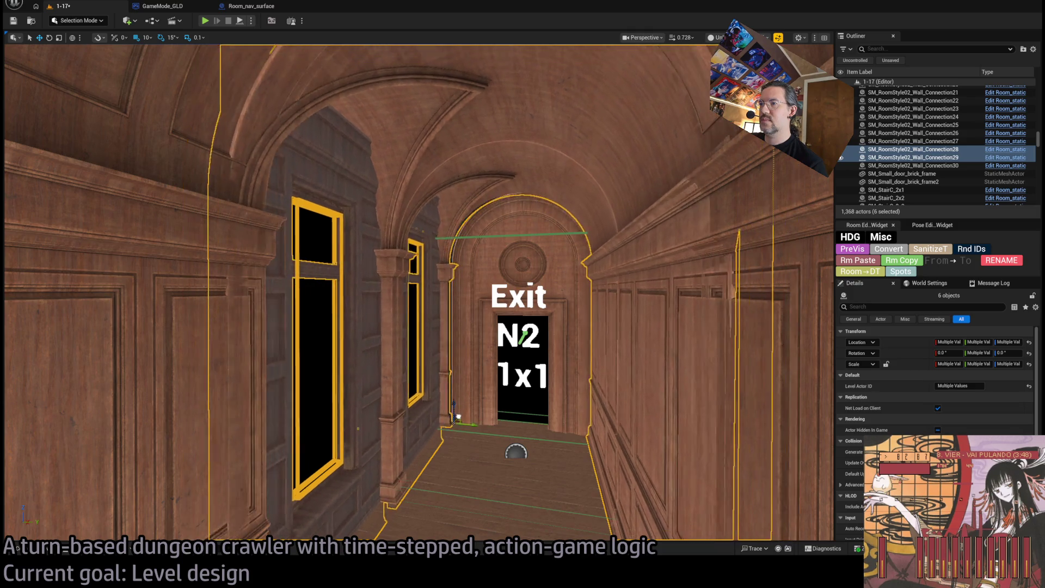
{"action": "scroll", "coordinate": [459, 416], "scroll_direction": "up", "scroll_amount": 2}
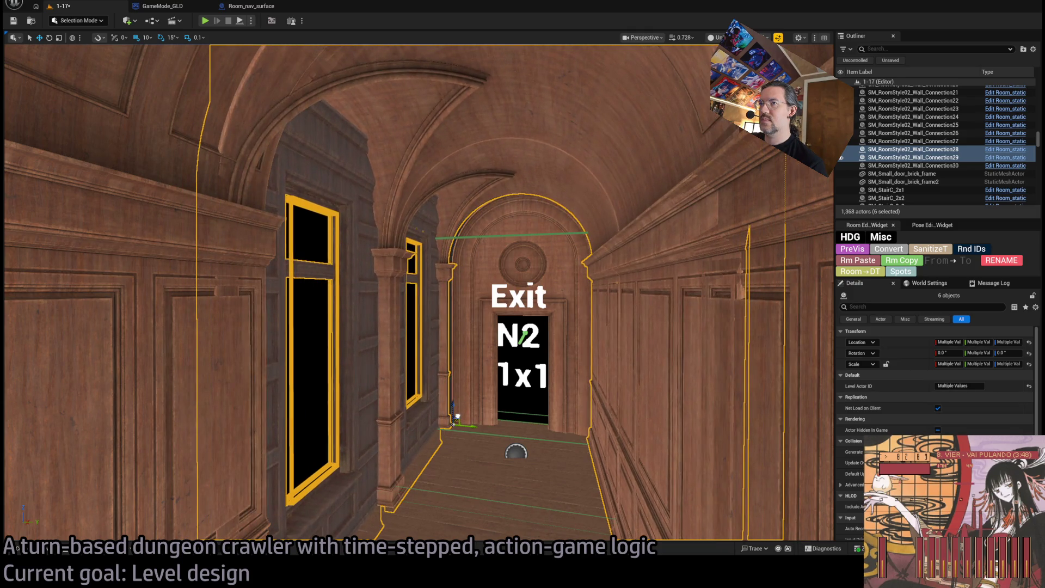
{"action": "scroll", "coordinate": [457, 417], "scroll_direction": "up", "scroll_amount": 10}
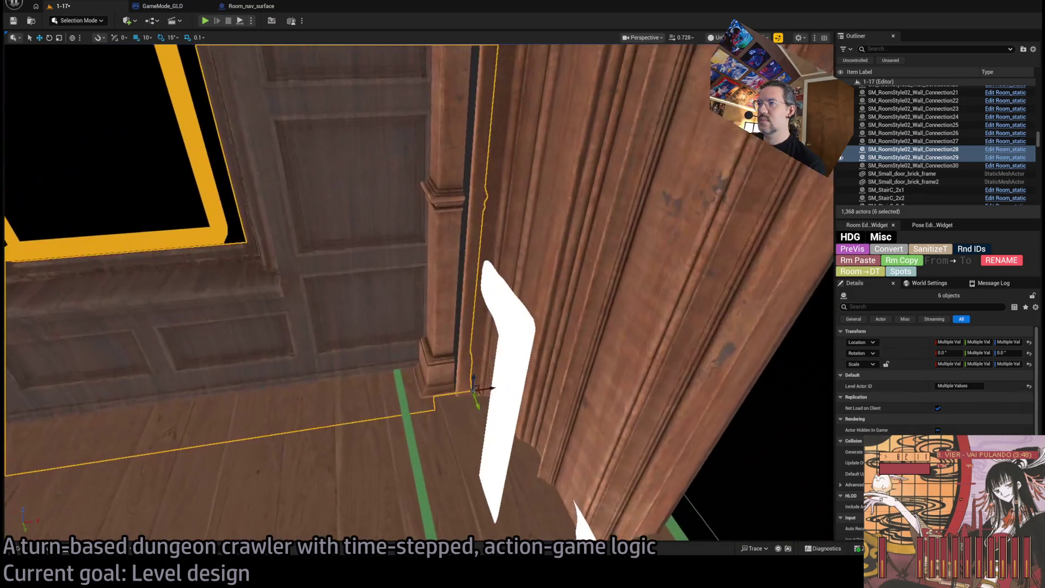
{"action": "scroll", "coordinate": [494, 394], "scroll_direction": "up", "scroll_amount": 1}
{"action": "scroll", "coordinate": [489, 388], "scroll_direction": "up", "scroll_amount": 2}
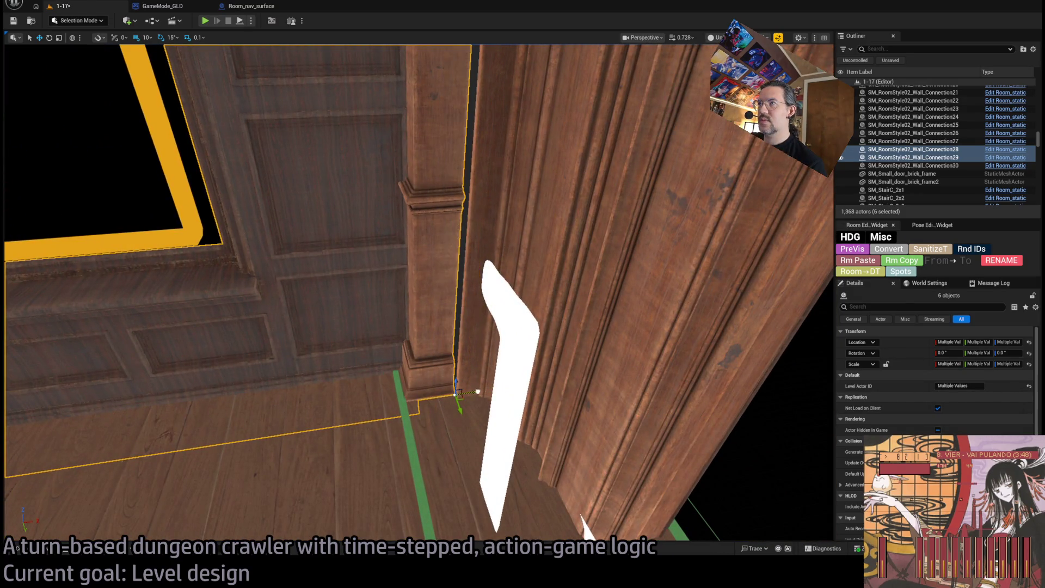
{"action": "scroll", "coordinate": [477, 391], "scroll_direction": "down", "scroll_amount": 10}
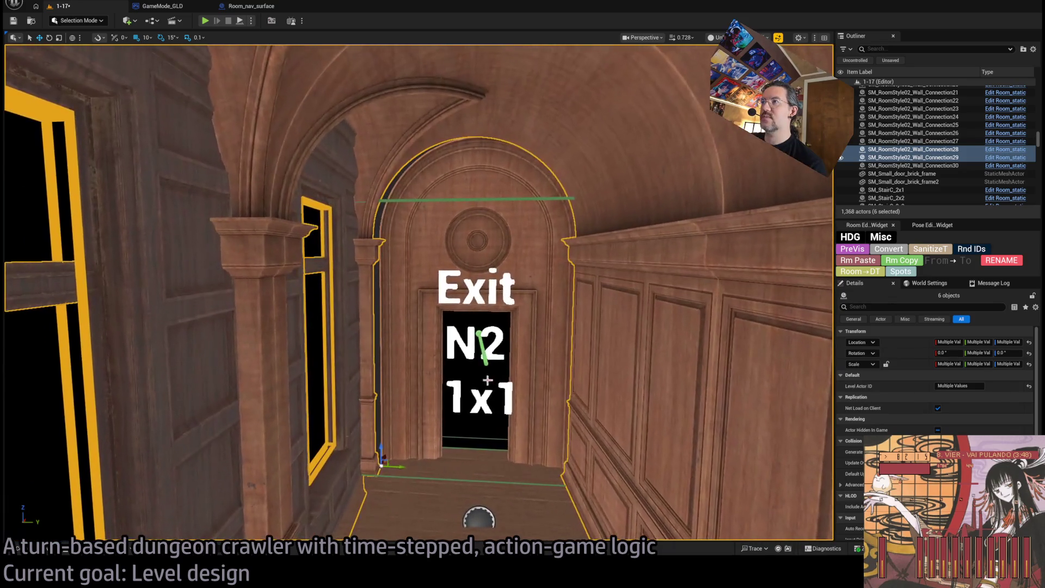
- Shift the Exit N2 door arch's Location Y from 100 to 90
{"action": "left_click", "coordinate": [440, 456]}
{"action": "left_click_drag", "start_coordinate": [431, 449], "coordinate": [432, 450]}
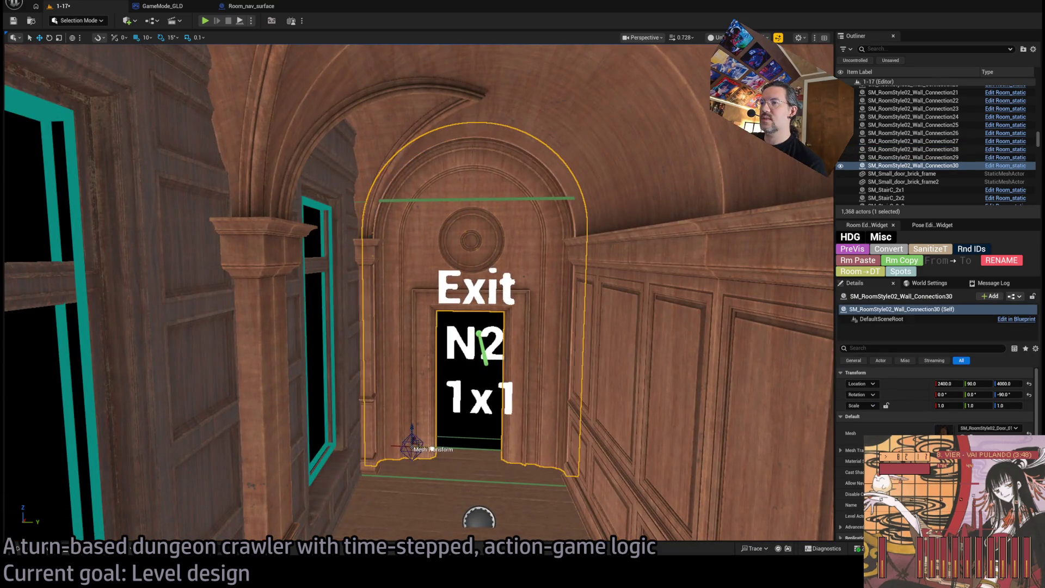
{"action": "scroll", "coordinate": [472, 423], "scroll_direction": "down", "scroll_amount": 10}
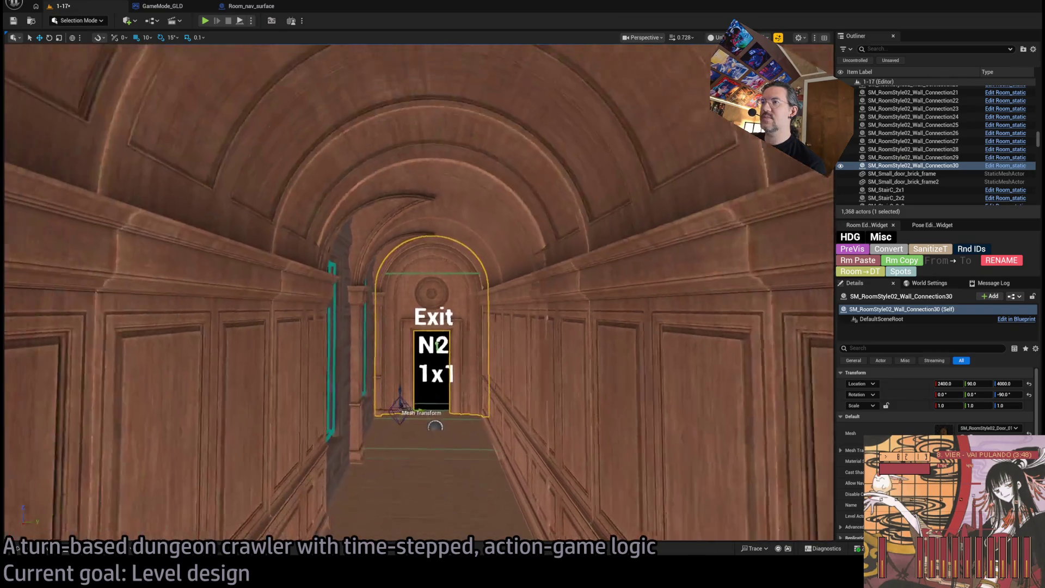
{"action": "scroll", "coordinate": [472, 424], "scroll_direction": "down", "scroll_amount": 3}
- Select and frame the wall panel Wall_Connection27 beside the doorway
{"action": "mouse_move", "coordinate": [472, 423]}
{"action": "left_mouse_down"}
{"action": "mouse_move", "coordinate": [490, 381]}
{"action": "mouse_move", "coordinate": [475, 408]}
{"action": "left_mouse_up"}
{"action": "left_click", "coordinate": [475, 408]}
{"action": "key", "text": "f"}
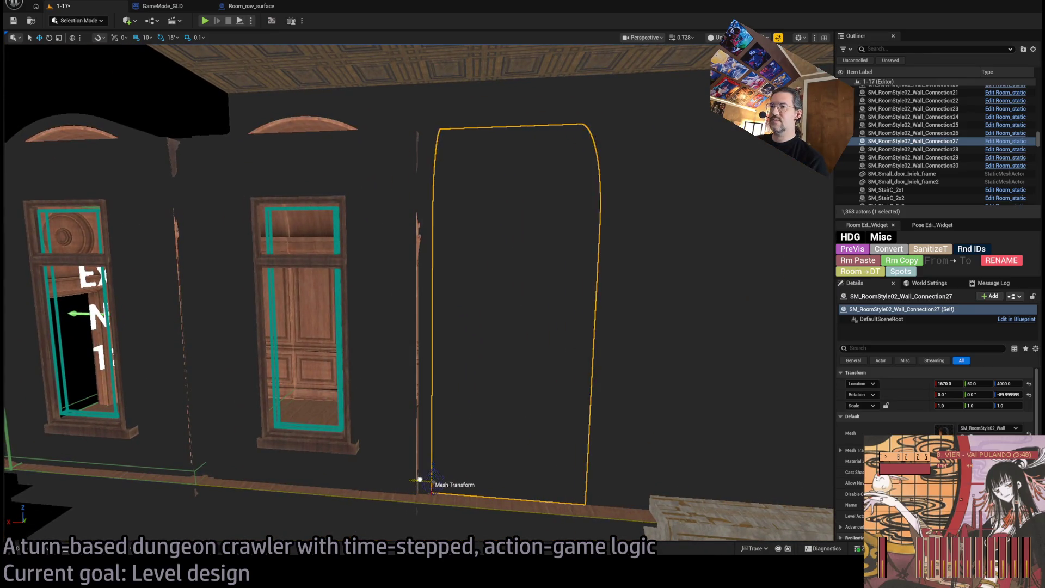
- Slide Wall_Connection27 along X to 1670 to line up with the door arch, then reselect Wall_Connection30
{"action": "left_click_drag", "start_coordinate": [512, 491], "coordinate": [429, 494]}
{"action": "left_click_drag", "start_coordinate": [475, 451], "coordinate": [475, 451]}
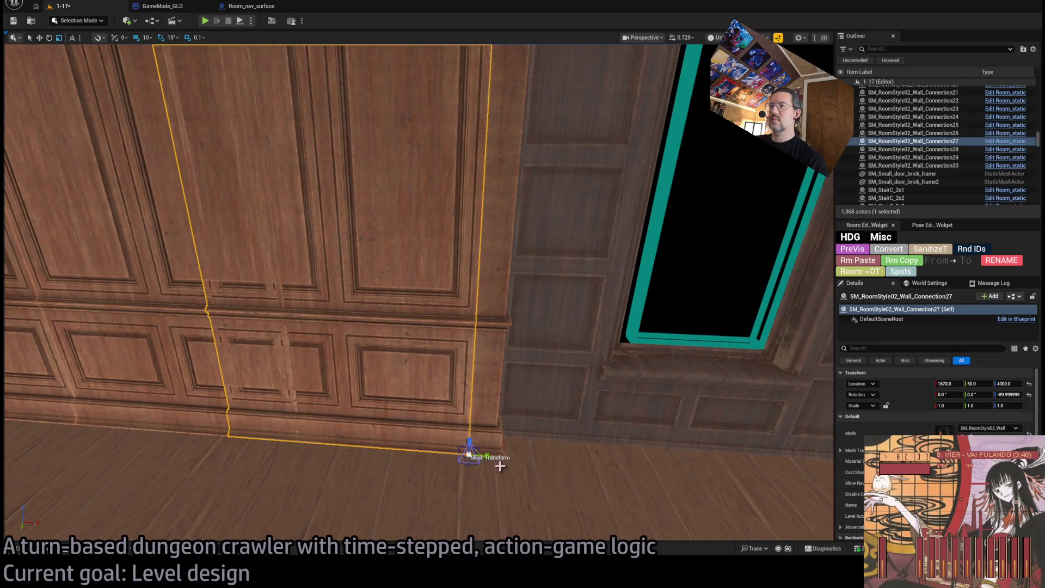
{"action": "left_click_drag", "start_coordinate": [488, 457], "coordinate": [488, 458]}
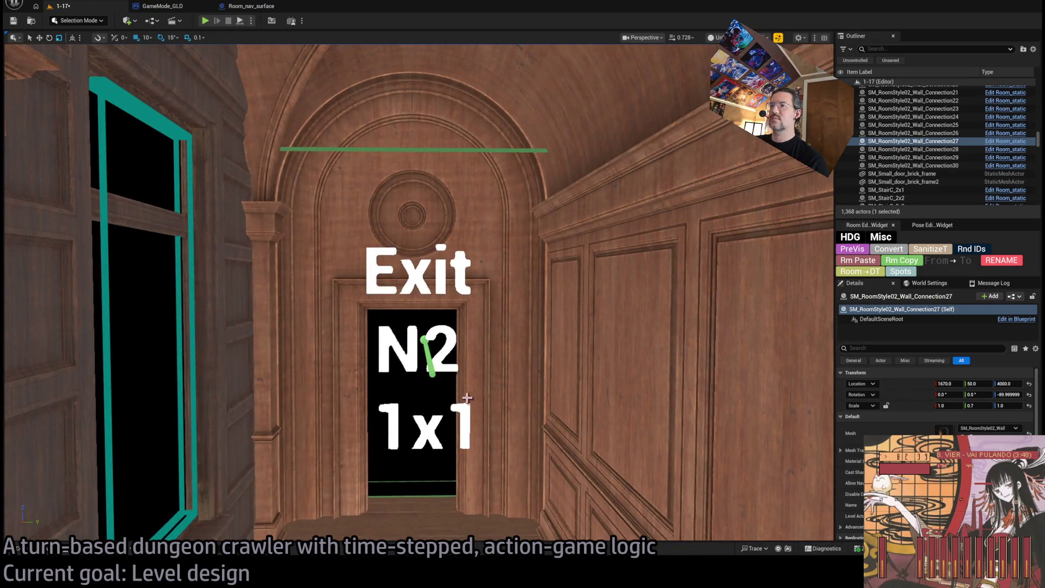
{"action": "double_click", "coordinate": [913, 166]}
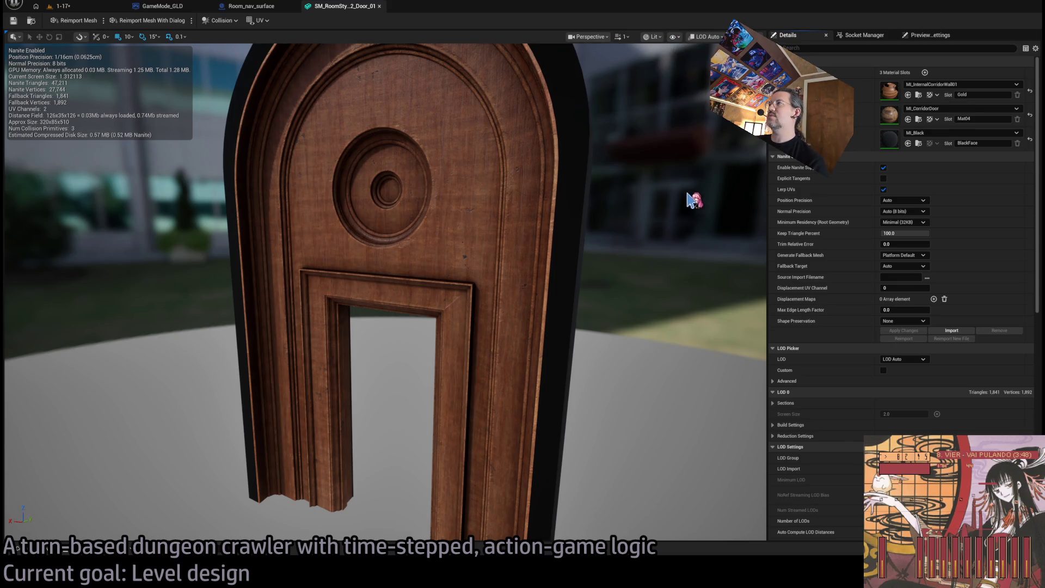
- Delete the left and right pillar collision boxes on the Door_01 arch, then raise the remaining hull
{"action": "scroll", "coordinate": [677, 203], "scroll_direction": "down", "scroll_amount": 5}
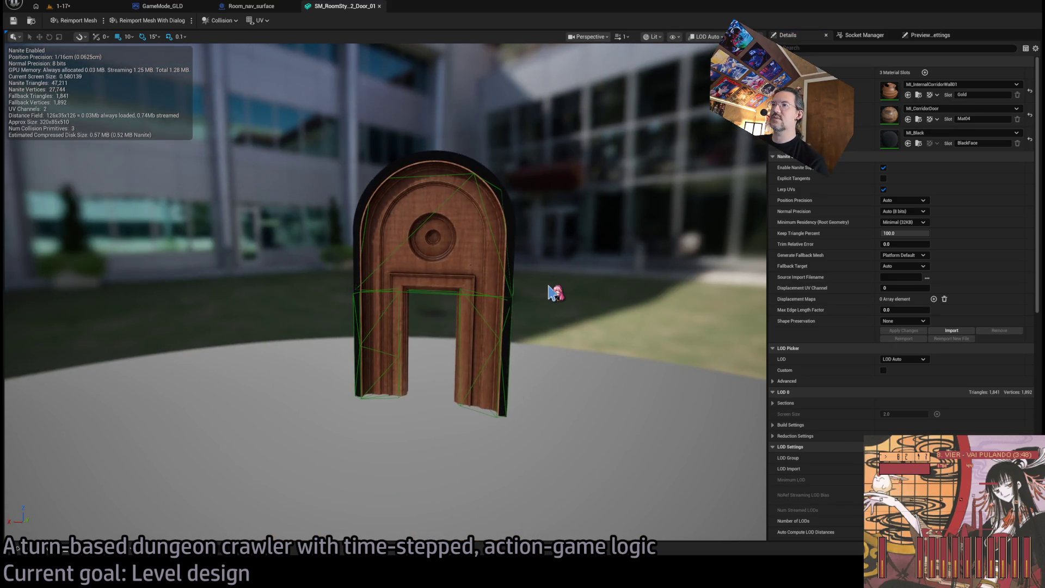
{"action": "scroll", "coordinate": [385, 253], "scroll_direction": "up", "scroll_amount": 5}
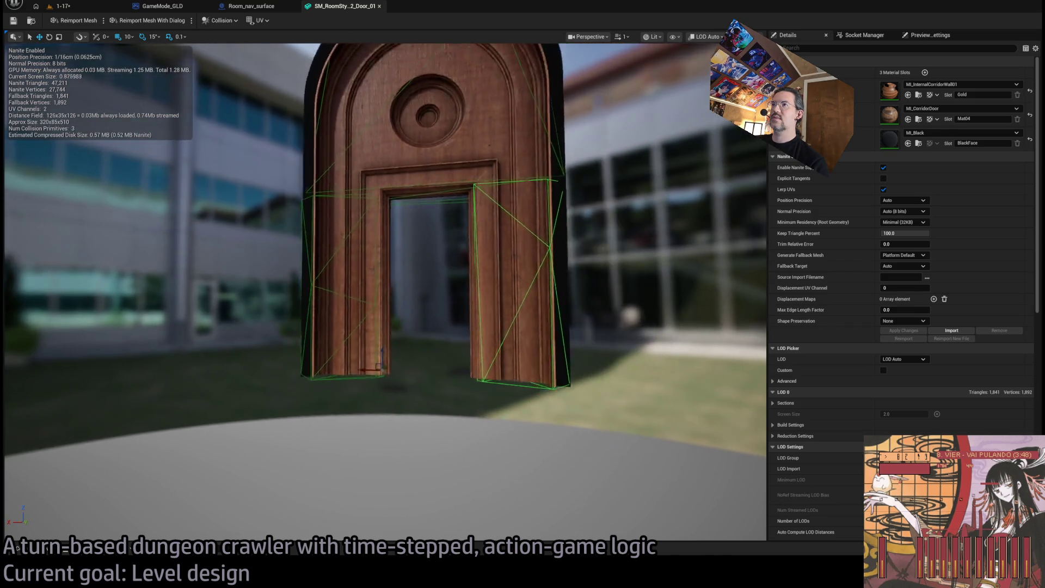
{"action": "key", "text": "w"}
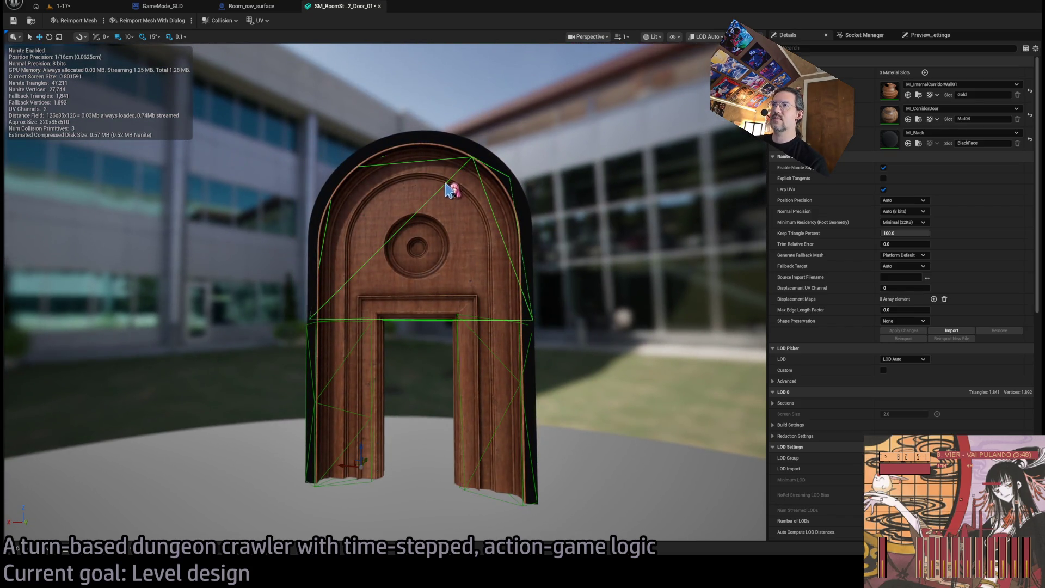
{"action": "left_click", "coordinate": [373, 356]}
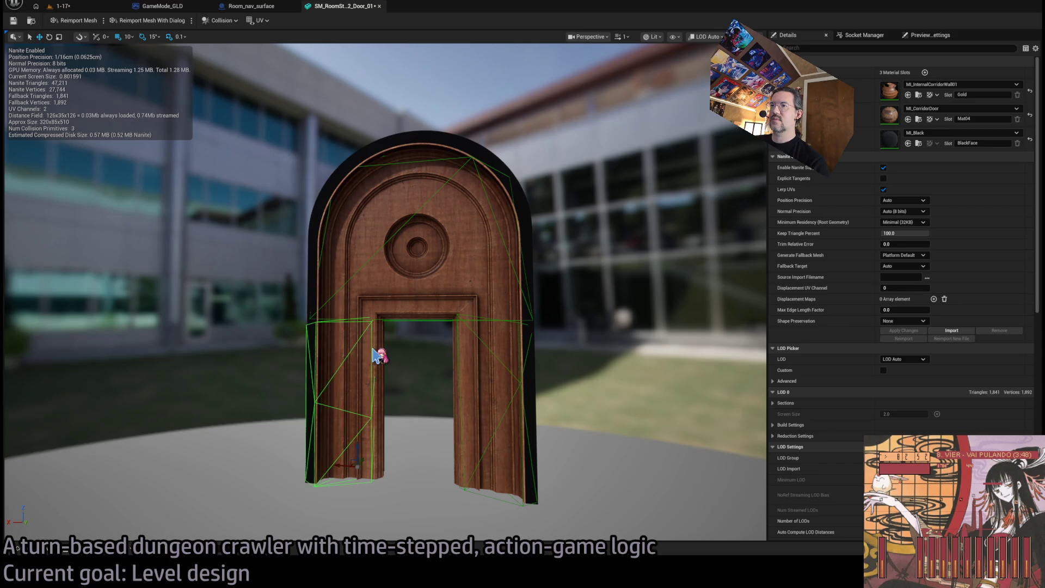
{"action": "left_click", "coordinate": [397, 322]}
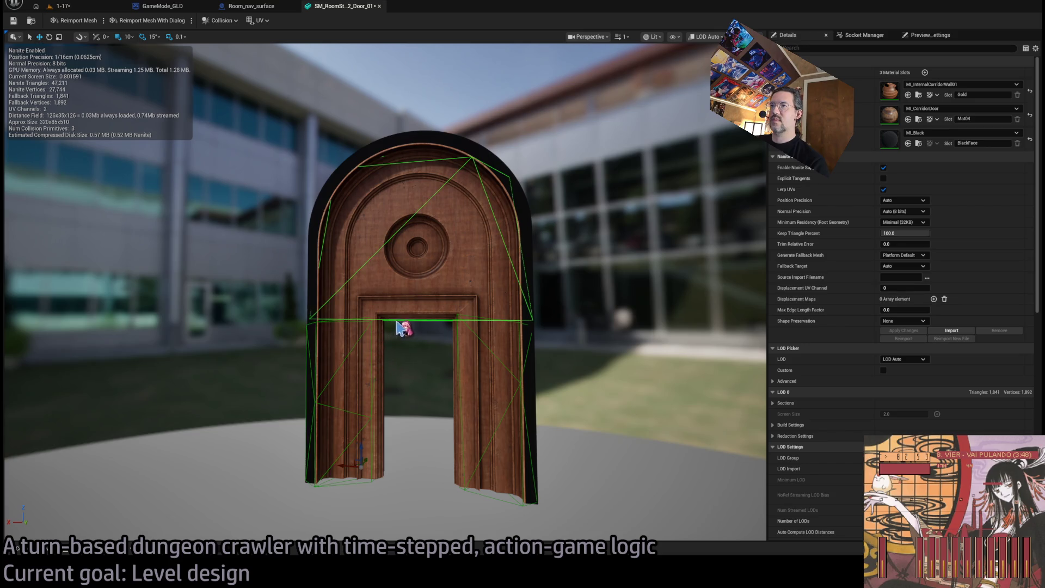
{"action": "left_click", "coordinate": [463, 354]}
{"action": "key", "text": "Delete"}
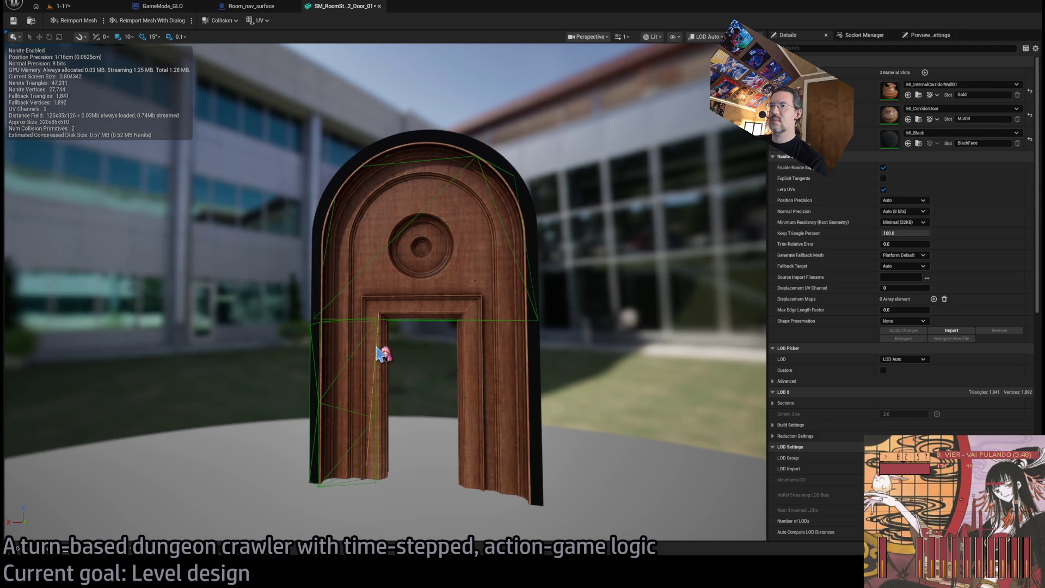
{"action": "left_click", "coordinate": [378, 333]}
{"action": "key", "text": "Delete"}
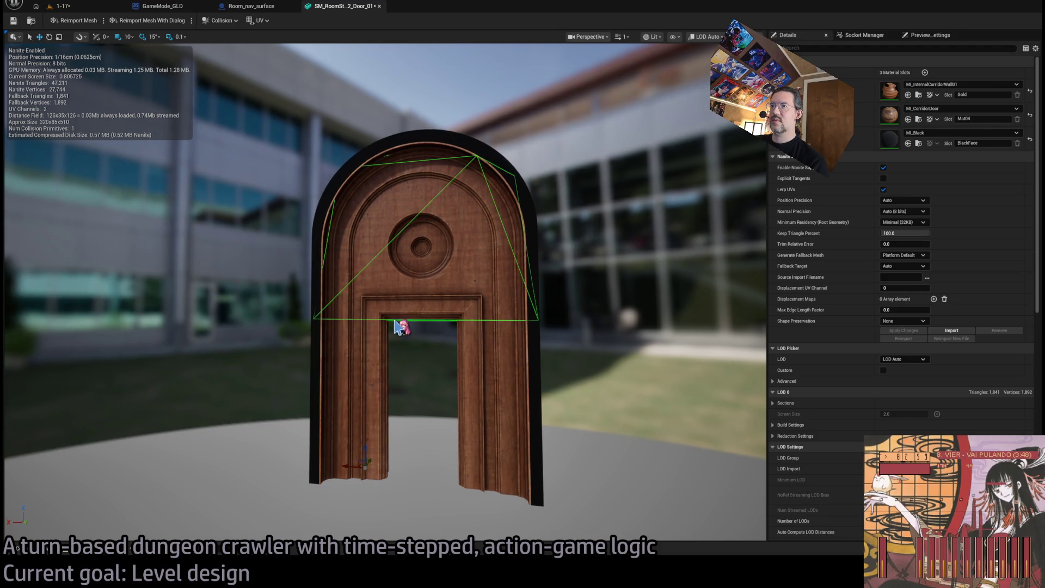
{"action": "mouse_move", "coordinate": [366, 444]}
{"action": "left_mouse_down"}
{"action": "mouse_move", "coordinate": [361, 425]}
{"action": "mouse_move", "coordinate": [446, 427]}
{"action": "mouse_move", "coordinate": [348, 430]}
{"action": "mouse_move", "coordinate": [444, 372]}
{"action": "left_mouse_up"}
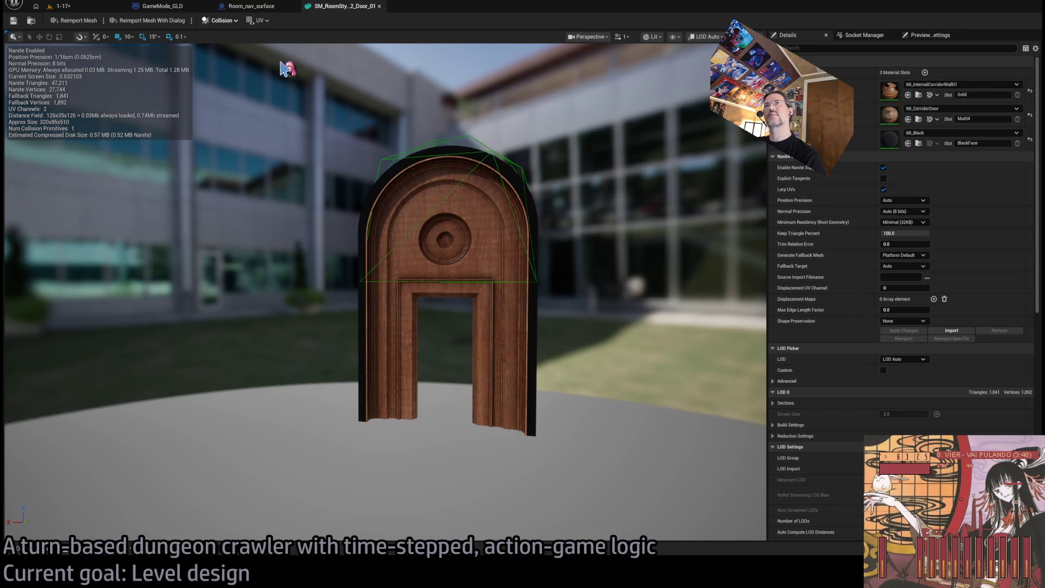
- Narrow the collision box toward the left jamb's width and save the door mesh
{"action": "key", "text": "w"}
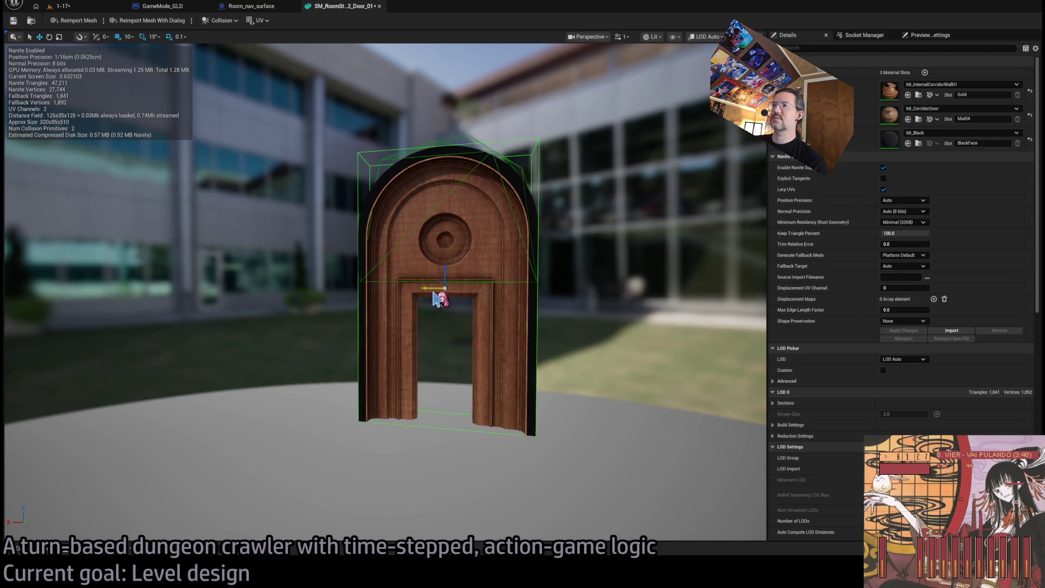
{"action": "left_click_drag", "start_coordinate": [435, 298], "coordinate": [442, 297]}
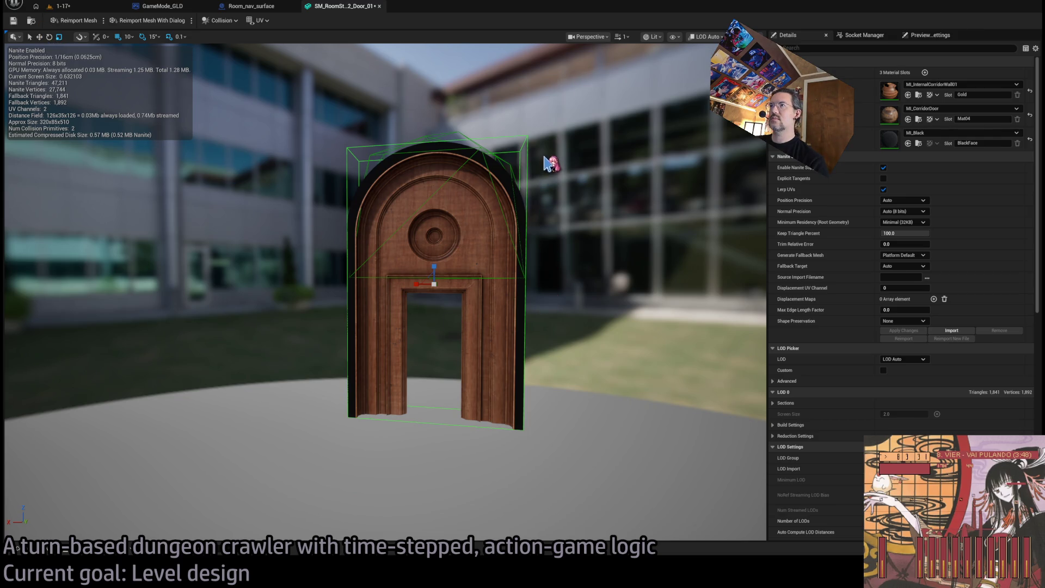
{"action": "key", "text": "ctrl+s"}
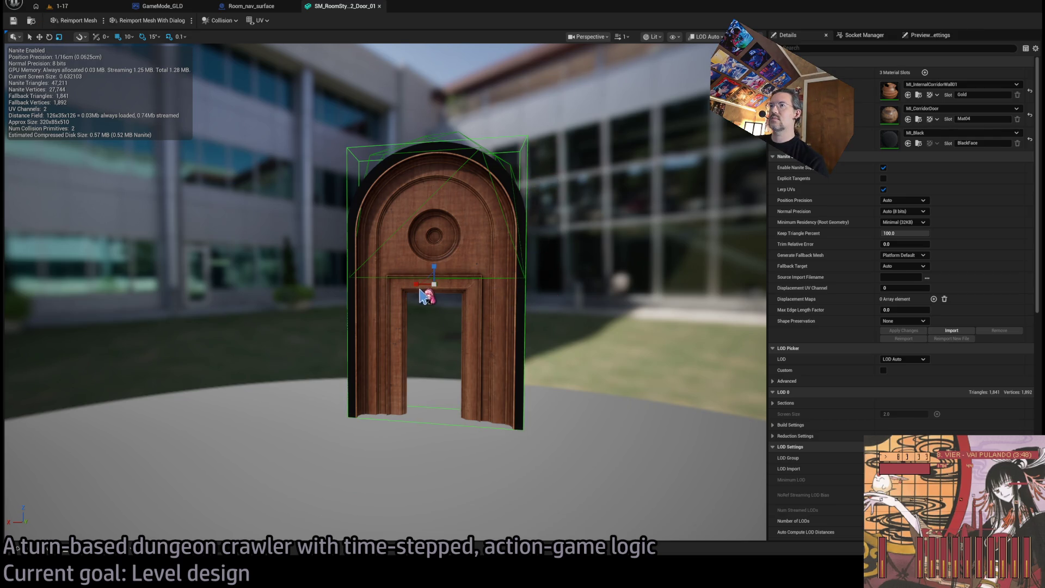
{"action": "mouse_move", "coordinate": [420, 290]}
{"action": "left_mouse_down"}
{"action": "mouse_move", "coordinate": [409, 292]}
{"action": "mouse_move", "coordinate": [433, 271]}
{"action": "mouse_move", "coordinate": [366, 357]}
{"action": "mouse_move", "coordinate": [462, 354]}
{"action": "mouse_move", "coordinate": [400, 355]}
{"action": "mouse_move", "coordinate": [392, 321]}
{"action": "mouse_move", "coordinate": [359, 324]}
{"action": "mouse_move", "coordinate": [370, 327]}
{"action": "left_mouse_up"}
{"action": "key", "text": "f"}
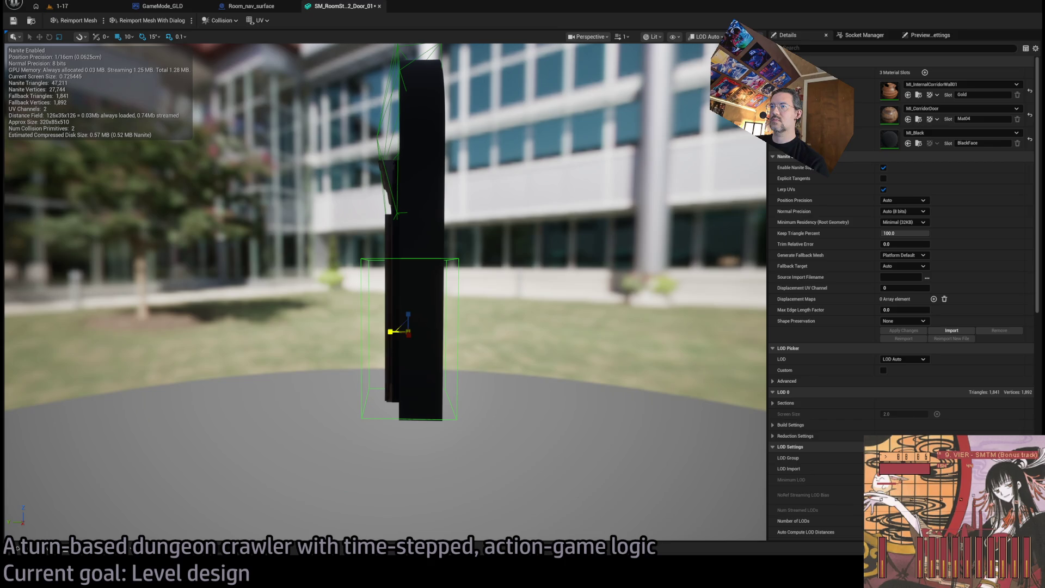
{"action": "left_click_drag", "start_coordinate": [390, 331], "coordinate": [388, 331]}
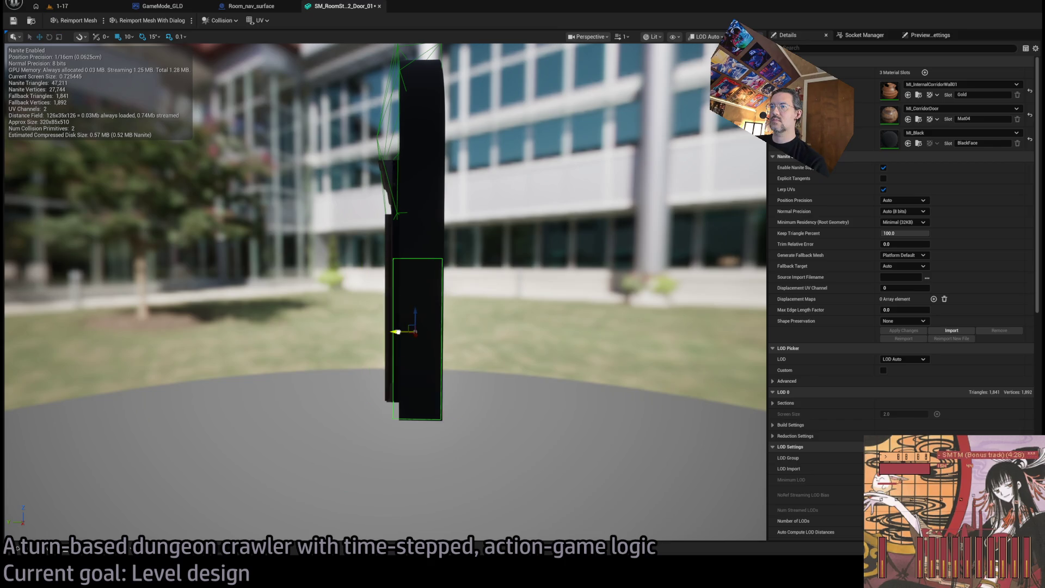
{"action": "left_click_drag", "start_coordinate": [390, 332], "coordinate": [376, 333]}
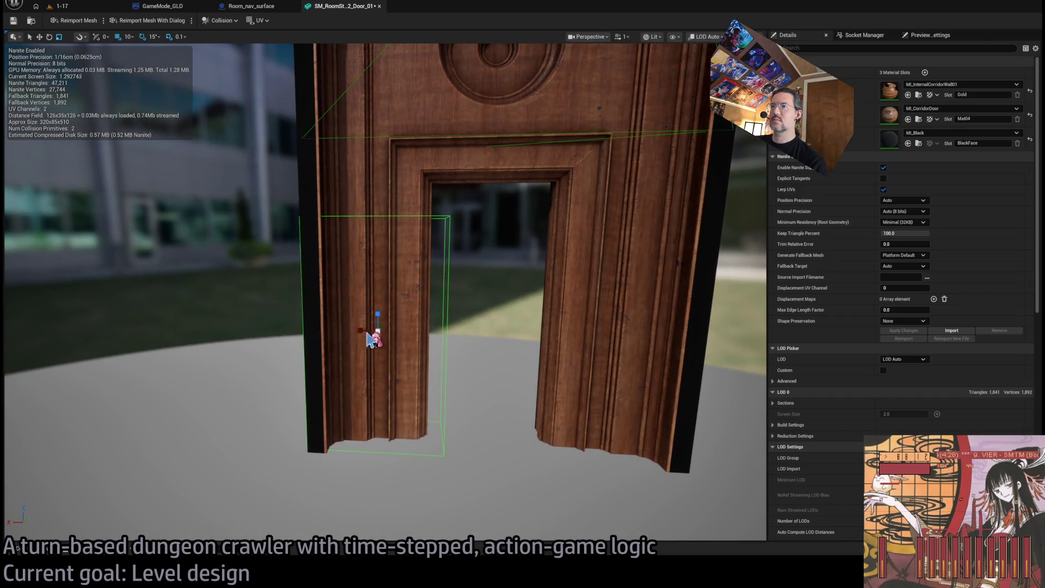
{"action": "left_click", "coordinate": [392, 345]}
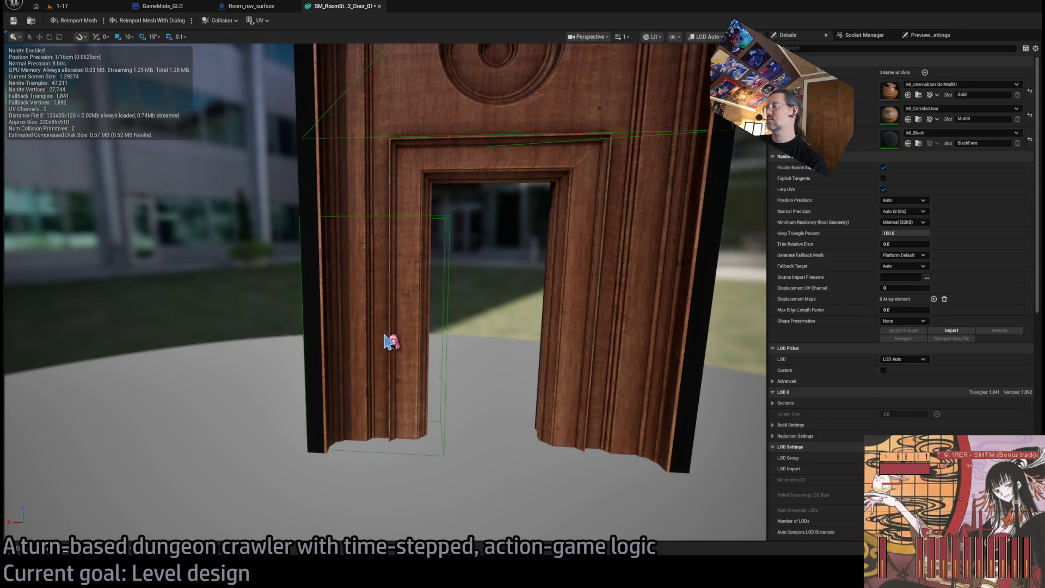
{"action": "key", "text": "ctrl+s"}
- Reselect the box, use a 0.03125 grid snap, and raise it slightly onto the left jamb
{"action": "mouse_move", "coordinate": [705, 343]}
{"action": "left_mouse_down"}
{"action": "mouse_move", "coordinate": [650, 342]}
{"action": "mouse_move", "coordinate": [466, 296]}
{"action": "left_mouse_up"}
{"action": "left_click", "coordinate": [466, 296]}
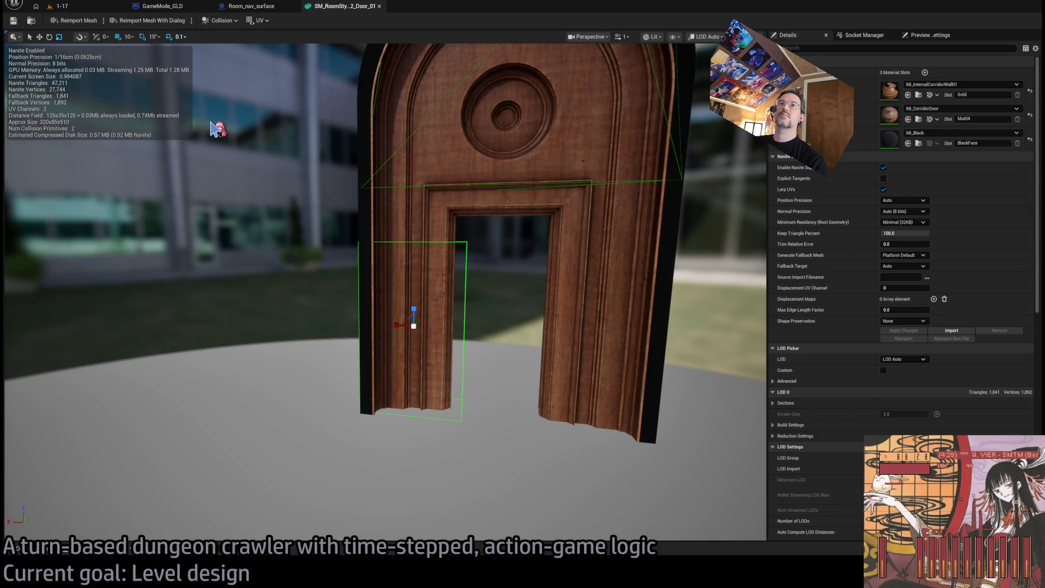
{"action": "key", "text": "bracketleft"}
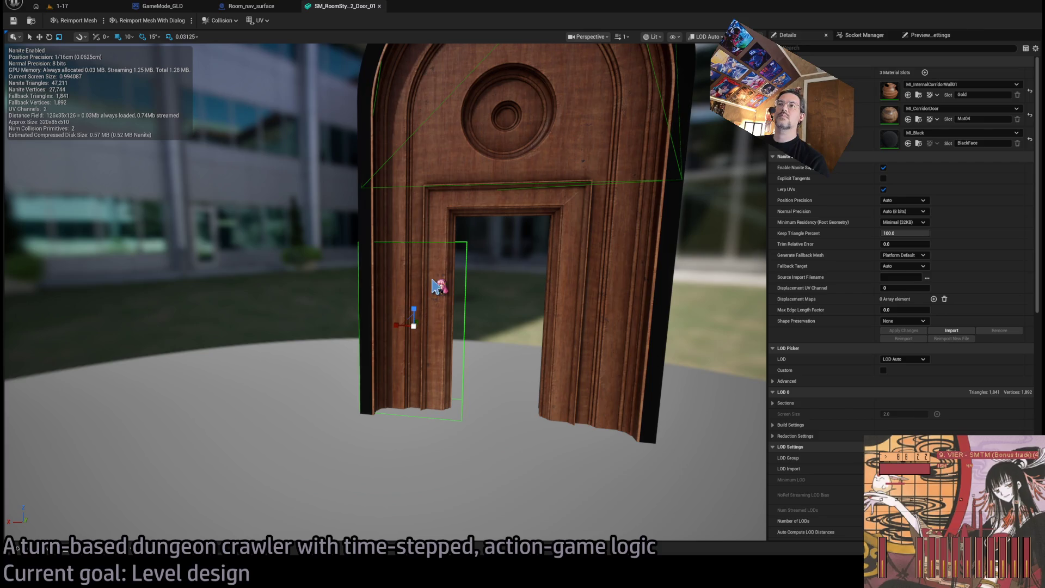
{"action": "mouse_move", "coordinate": [399, 322]}
{"action": "left_mouse_down"}
{"action": "mouse_move", "coordinate": [411, 323]}
{"action": "mouse_move", "coordinate": [375, 321]}
{"action": "mouse_move", "coordinate": [378, 297]}
{"action": "mouse_move", "coordinate": [375, 342]}
{"action": "mouse_move", "coordinate": [374, 321]}
{"action": "left_mouse_up"}
{"action": "key", "text": "w"}
{"action": "key", "text": "ctrl+z"}
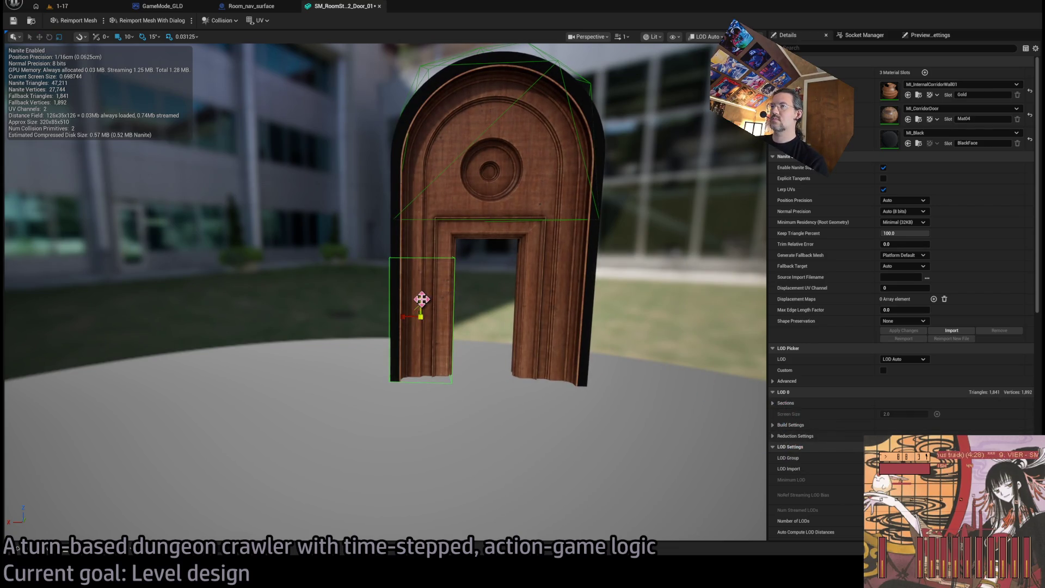
{"action": "key", "text": "w"}
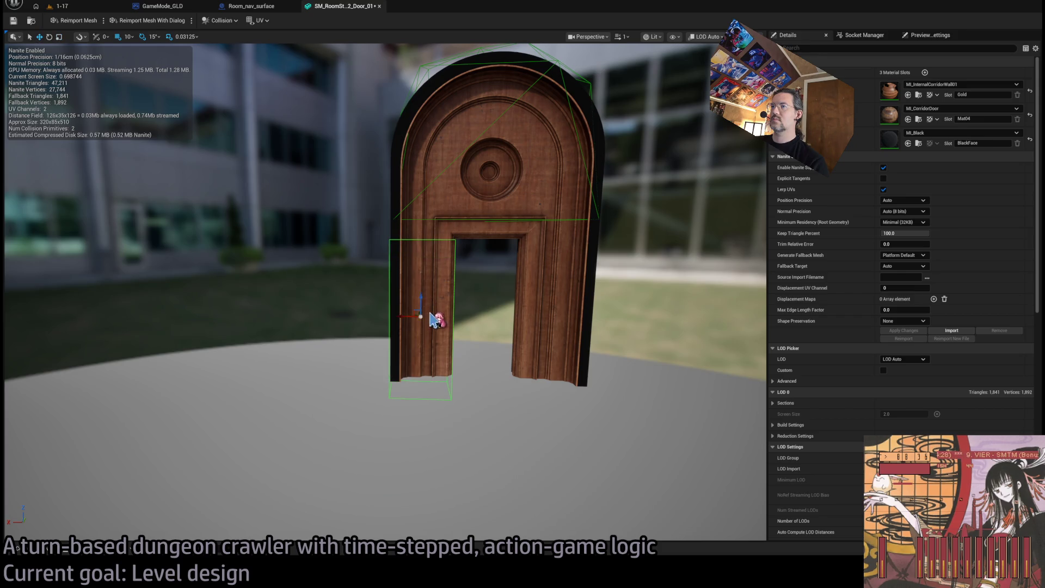
{"action": "left_click_drag", "start_coordinate": [421, 299], "coordinate": [420, 294]}
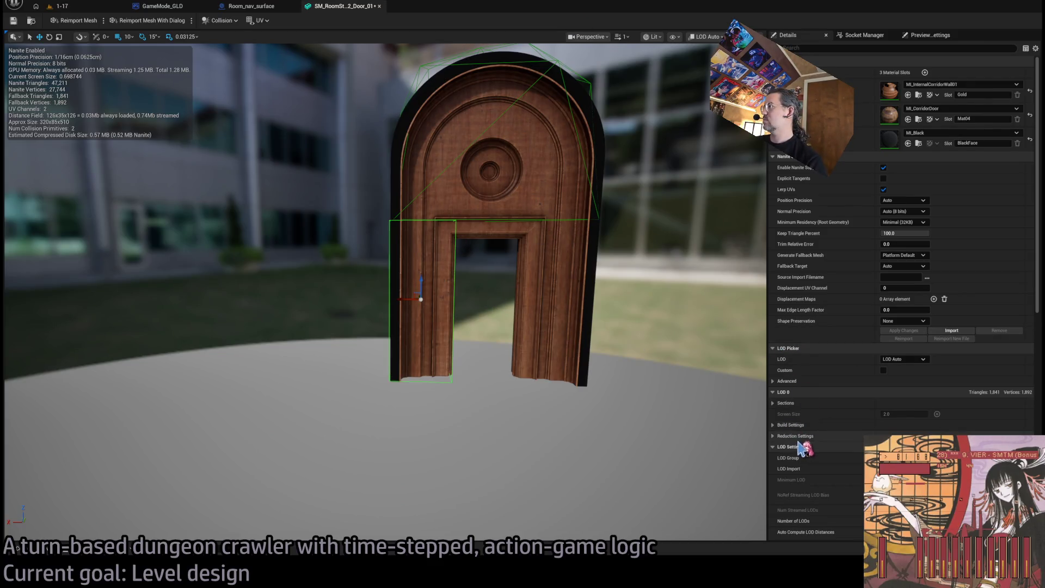
- Expand Collision Primitives > Boxes > Index [0] and narrow its X extent to the jamb
{"action": "scroll", "coordinate": [784, 436], "scroll_direction": "down", "scroll_amount": 1}
{"action": "scroll", "coordinate": [795, 457], "scroll_direction": "down", "scroll_amount": 5}
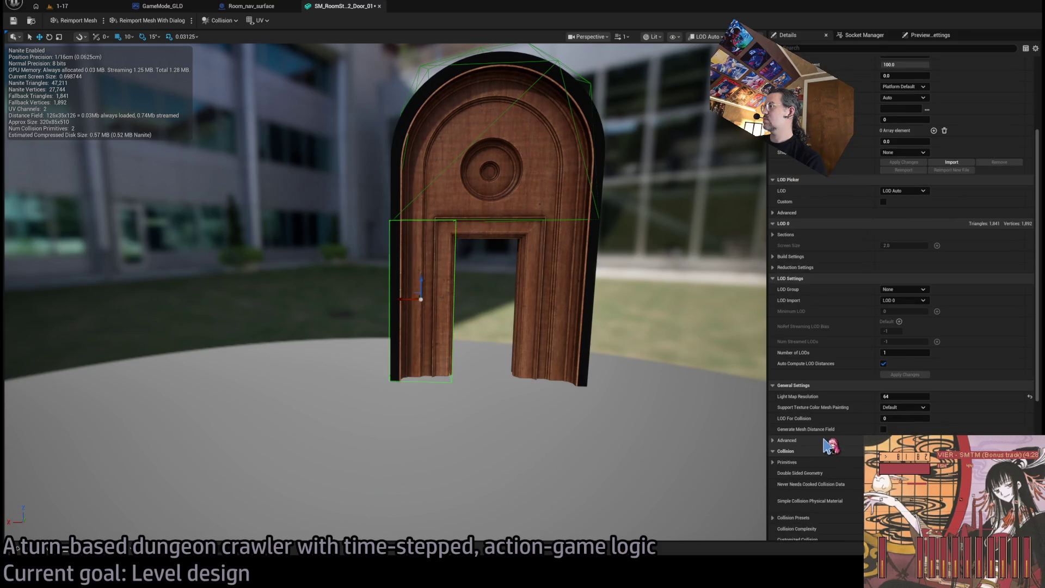
{"action": "scroll", "coordinate": [844, 381], "scroll_direction": "down", "scroll_amount": 3}
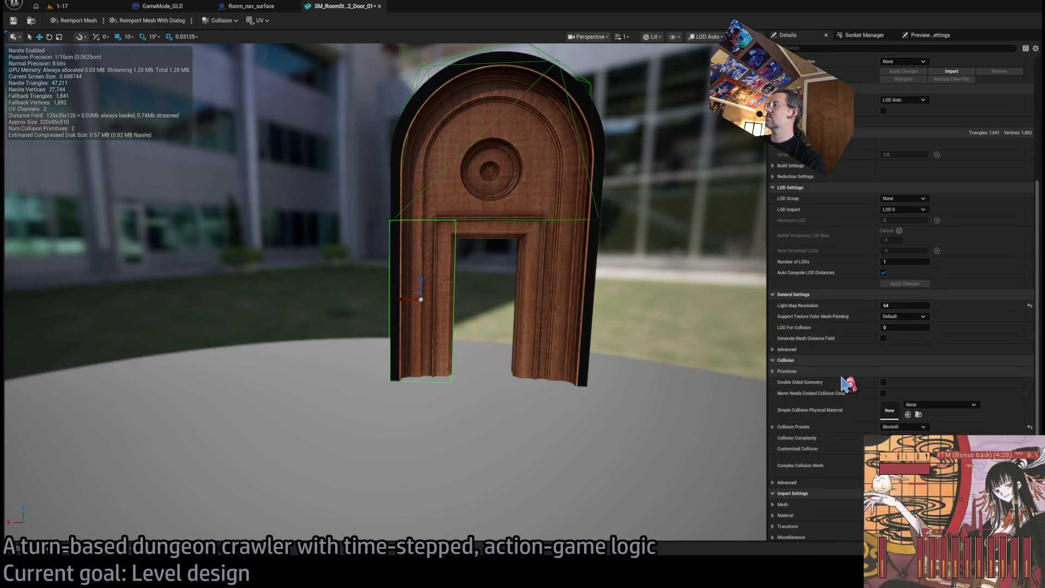
{"action": "left_click", "coordinate": [790, 371]}
{"action": "left_click", "coordinate": [784, 392]}
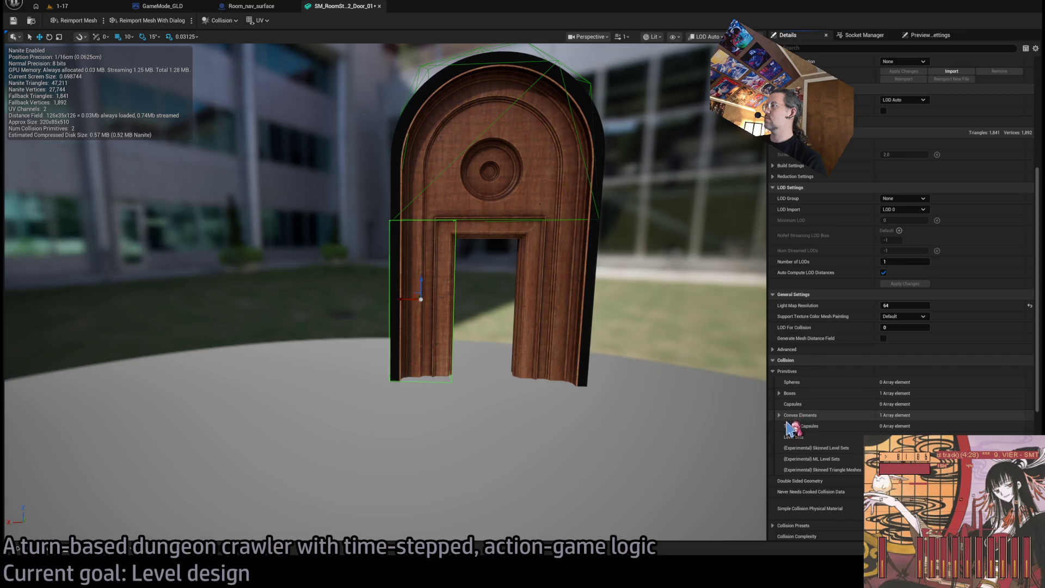
{"action": "left_click", "coordinate": [786, 404]}
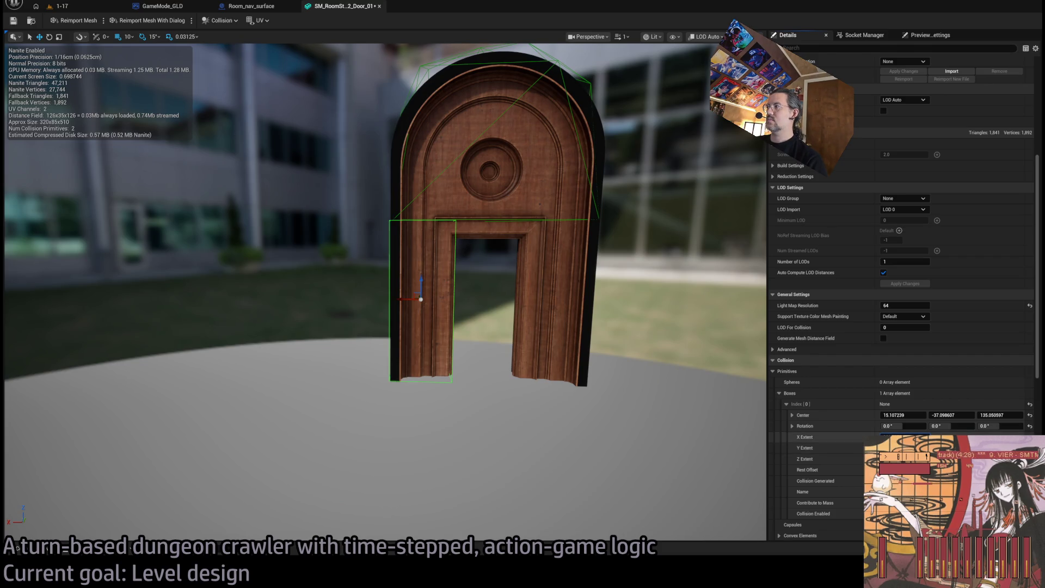
{"action": "mouse_move", "coordinate": [903, 437]}
{"action": "left_mouse_down"}
{"action": "mouse_move", "coordinate": [892, 437]}
{"action": "mouse_move", "coordinate": [919, 433]}
{"action": "left_mouse_up"}
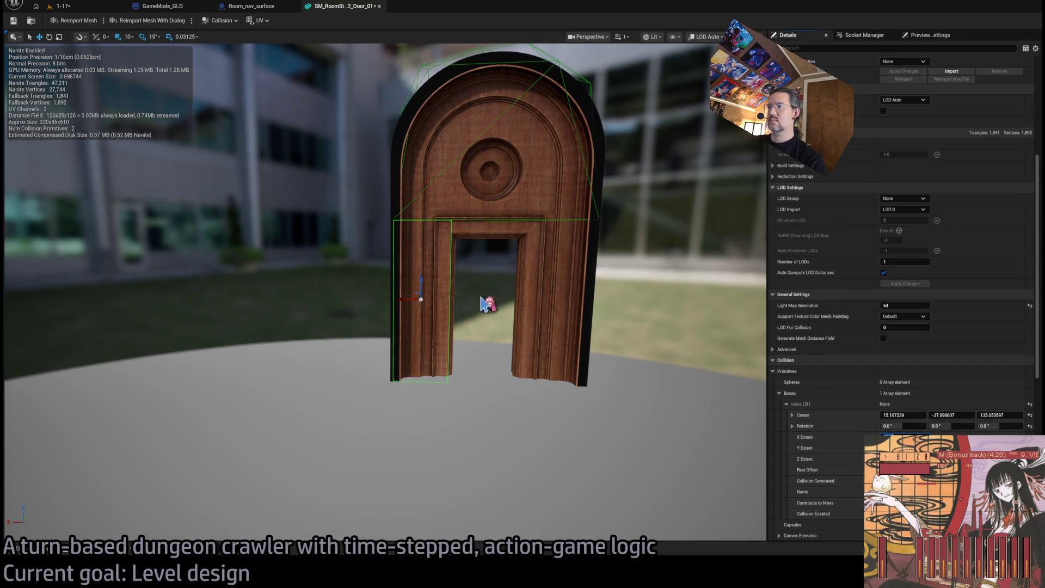
- Set grid snap to 5 and shift the box along X onto the jamb
{"action": "scroll", "coordinate": [485, 303], "scroll_direction": "up", "scroll_amount": 5}
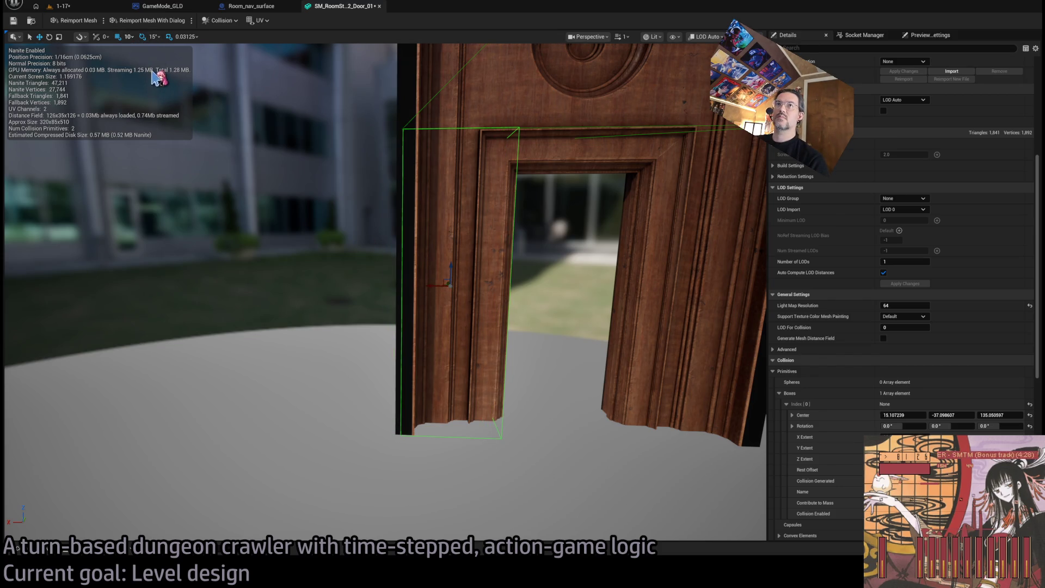
{"action": "key", "text": "bracketleft"}
{"action": "left_click_drag", "start_coordinate": [439, 285], "coordinate": [426, 286]}
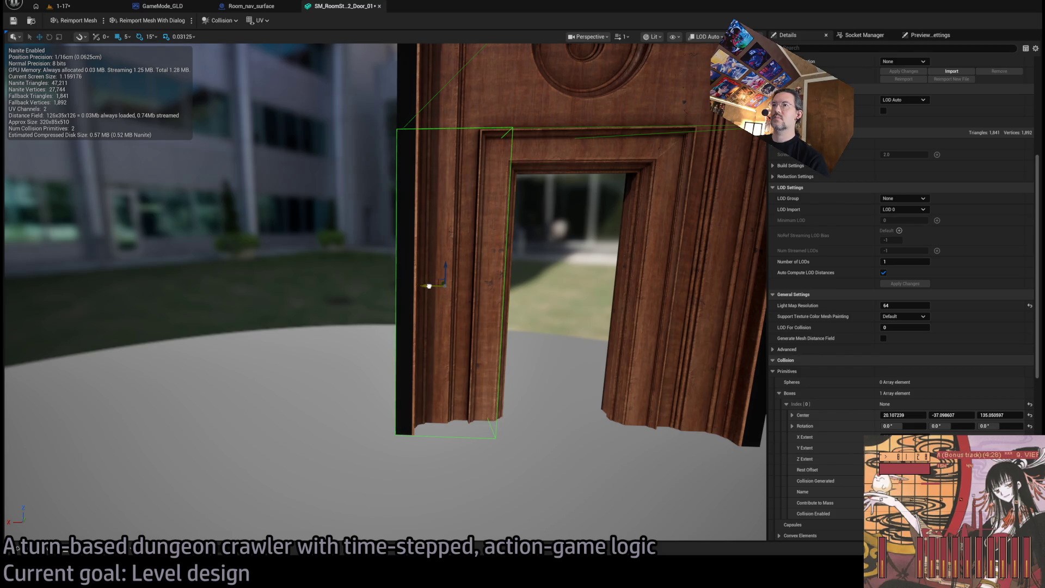
{"action": "mouse_move", "coordinate": [634, 377]}
{"action": "left_mouse_down"}
{"action": "mouse_move", "coordinate": [746, 378]}
{"action": "mouse_move", "coordinate": [553, 356]}
{"action": "left_mouse_up"}
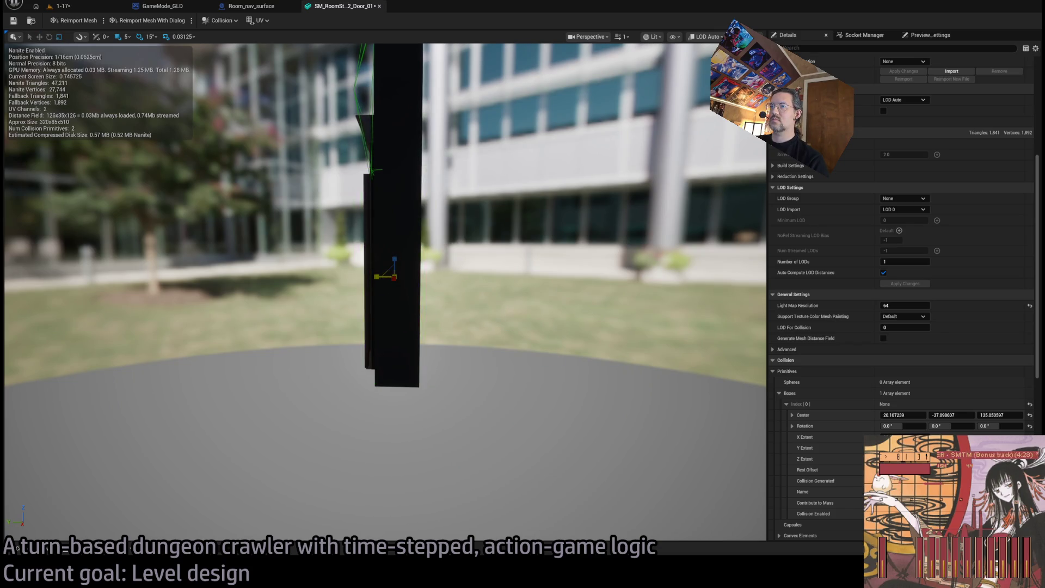
{"action": "mouse_move", "coordinate": [552, 356]}
{"action": "left_mouse_down"}
{"action": "mouse_move", "coordinate": [653, 359]}
{"action": "mouse_move", "coordinate": [658, 391]}
{"action": "mouse_move", "coordinate": [686, 381]}
{"action": "mouse_move", "coordinate": [389, 293]}
{"action": "left_mouse_up"}
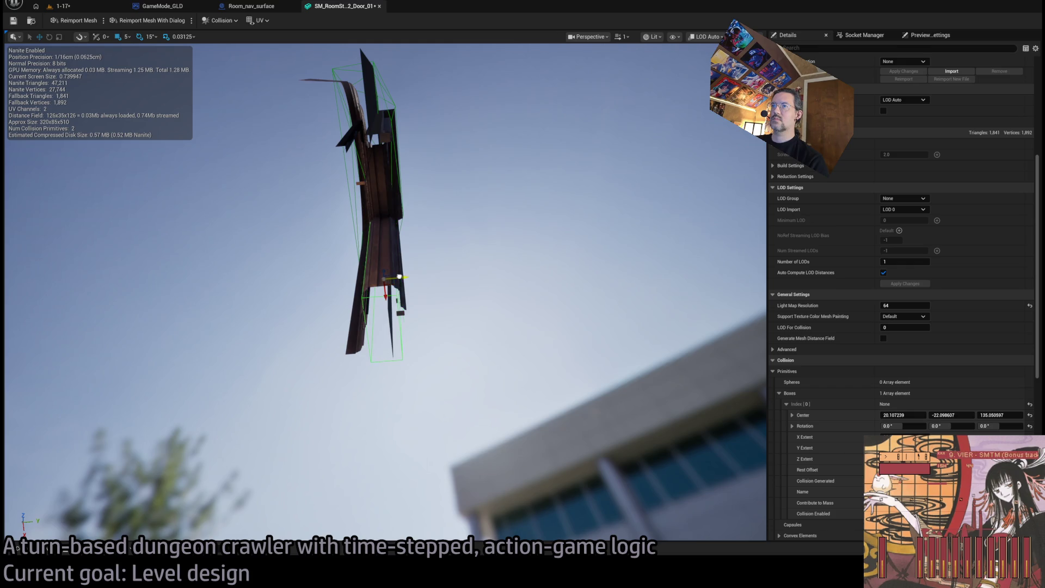
{"action": "mouse_move", "coordinate": [401, 277]}
{"action": "left_mouse_down"}
{"action": "mouse_move", "coordinate": [337, 239]}
{"action": "mouse_move", "coordinate": [388, 271]}
{"action": "mouse_move", "coordinate": [403, 272]}
{"action": "mouse_move", "coordinate": [404, 248]}
{"action": "mouse_move", "coordinate": [389, 251]}
{"action": "mouse_move", "coordinate": [389, 278]}
{"action": "mouse_move", "coordinate": [361, 282]}
{"action": "mouse_move", "coordinate": [456, 279]}
{"action": "left_mouse_up"}
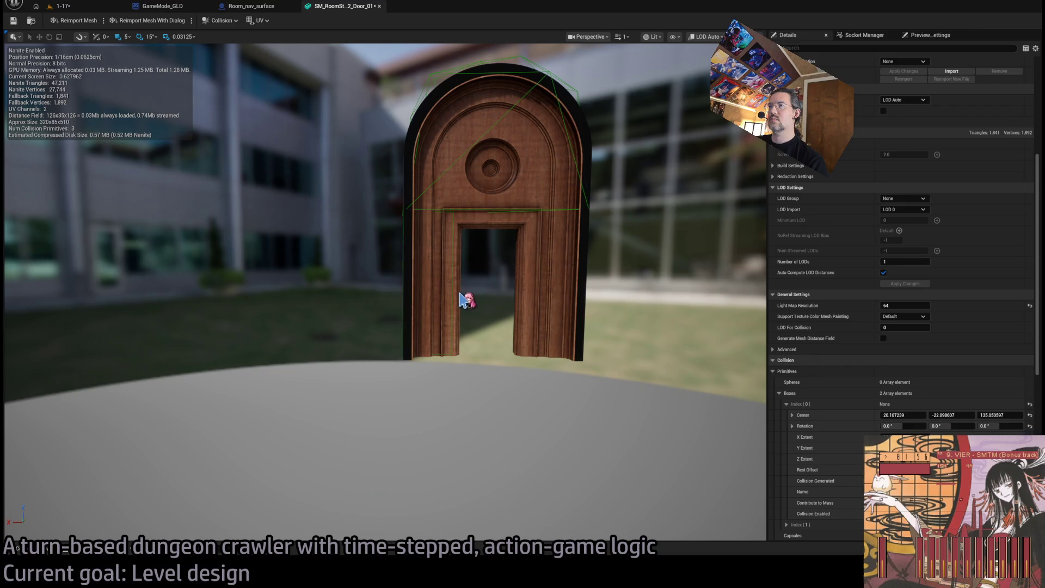
- Move the second collision box over the door's right jamb
{"action": "scroll", "coordinate": [800, 433], "scroll_direction": "down", "scroll_amount": 1}
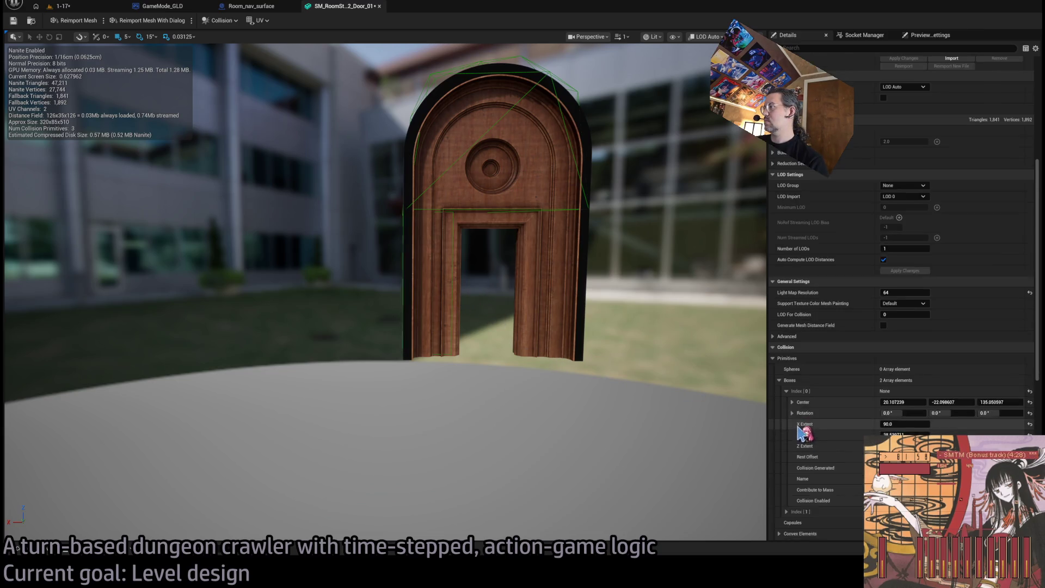
{"action": "scroll", "coordinate": [797, 490], "scroll_direction": "up", "scroll_amount": 1}
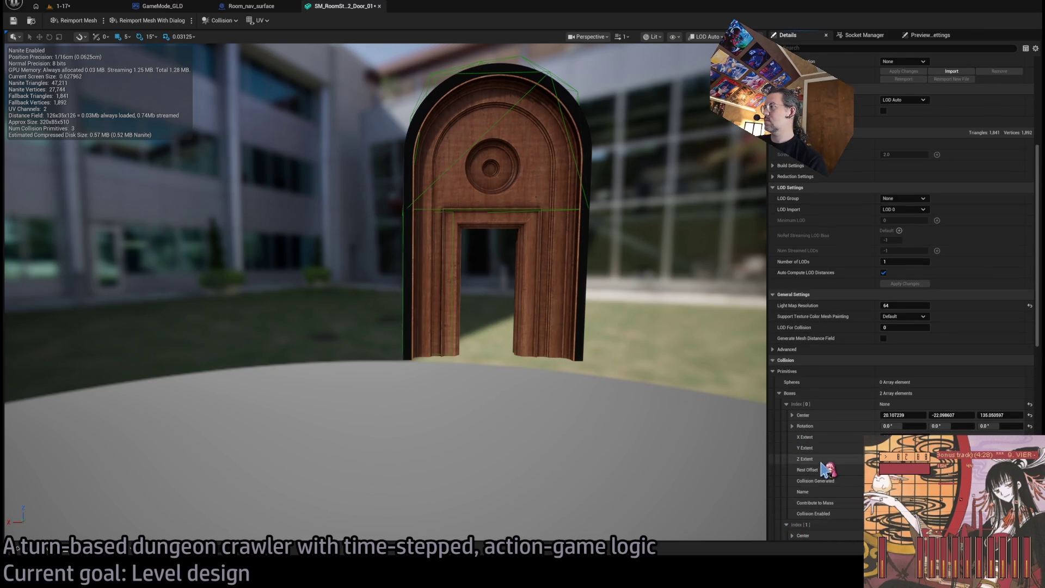
{"action": "scroll", "coordinate": [805, 465], "scroll_direction": "down", "scroll_amount": 3}
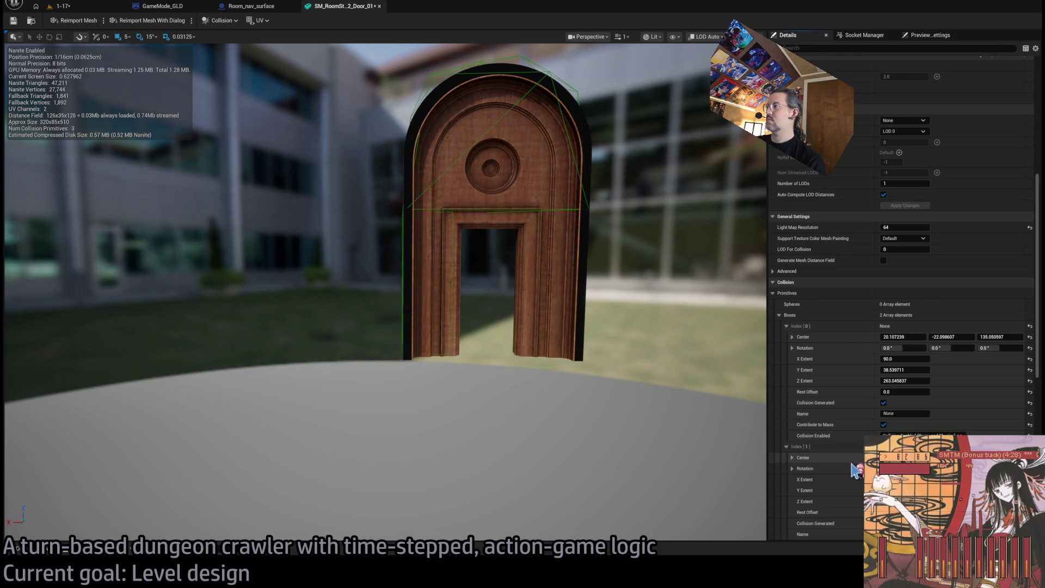
{"action": "mouse_move", "coordinate": [561, 287]}
{"action": "left_mouse_down"}
{"action": "mouse_move", "coordinate": [577, 288]}
{"action": "mouse_move", "coordinate": [545, 284]}
{"action": "left_mouse_up"}
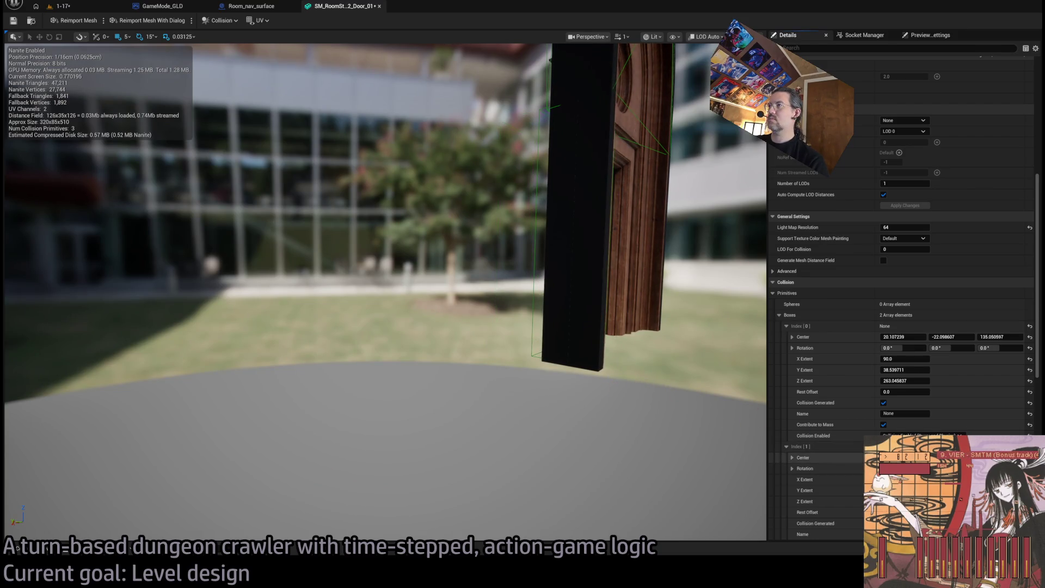
{"action": "mouse_move", "coordinate": [560, 344]}
{"action": "left_mouse_down"}
{"action": "mouse_move", "coordinate": [517, 342]}
{"action": "mouse_move", "coordinate": [555, 338]}
{"action": "left_mouse_up"}
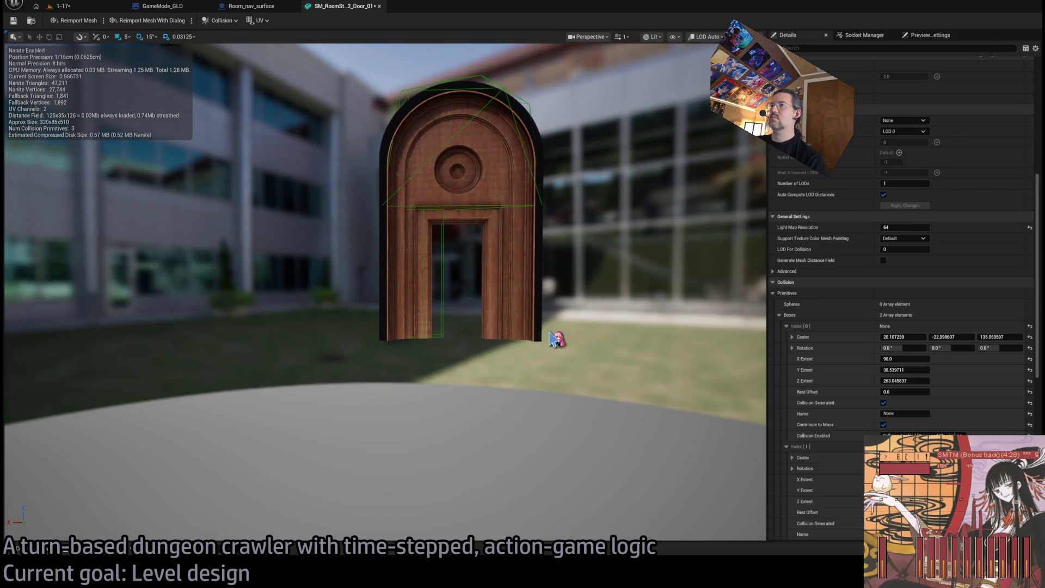
{"action": "left_click", "coordinate": [443, 317]}
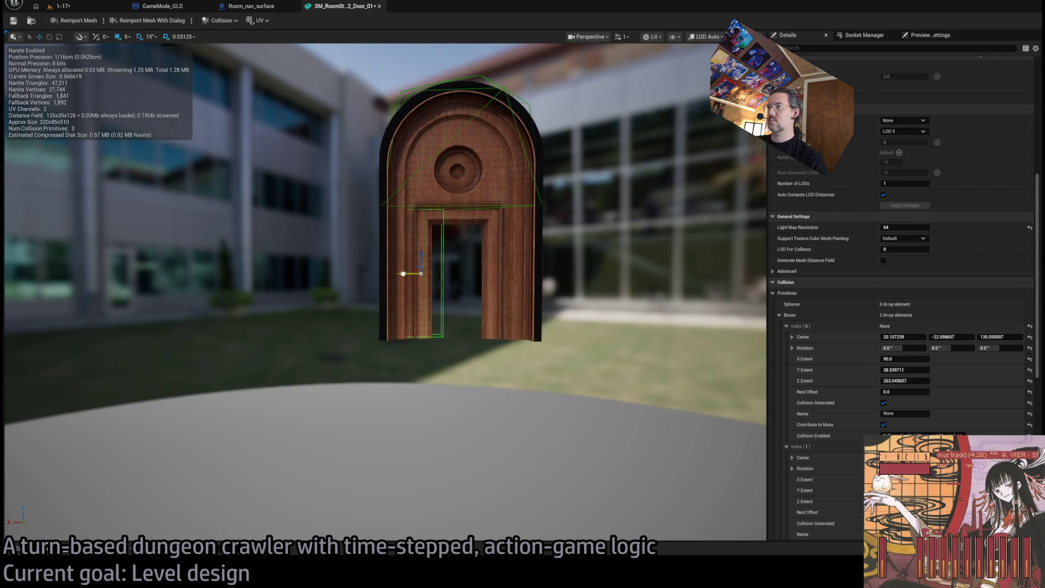
{"action": "mouse_move", "coordinate": [403, 274]}
{"action": "left_mouse_down"}
{"action": "mouse_move", "coordinate": [490, 275]}
{"action": "mouse_move", "coordinate": [502, 292]}
{"action": "mouse_move", "coordinate": [297, 261]}
{"action": "mouse_move", "coordinate": [187, 267]}
{"action": "mouse_move", "coordinate": [188, 242]}
{"action": "mouse_move", "coordinate": [199, 234]}
{"action": "mouse_move", "coordinate": [212, 258]}
{"action": "left_mouse_up"}
- Save the door mesh and add a third box collision
{"action": "scroll", "coordinate": [450, 223], "scroll_direction": "up", "scroll_amount": 2}
{"action": "left_click_drag", "start_coordinate": [473, 342], "coordinate": [476, 343]}
{"action": "key", "text": "ctrl+s"}
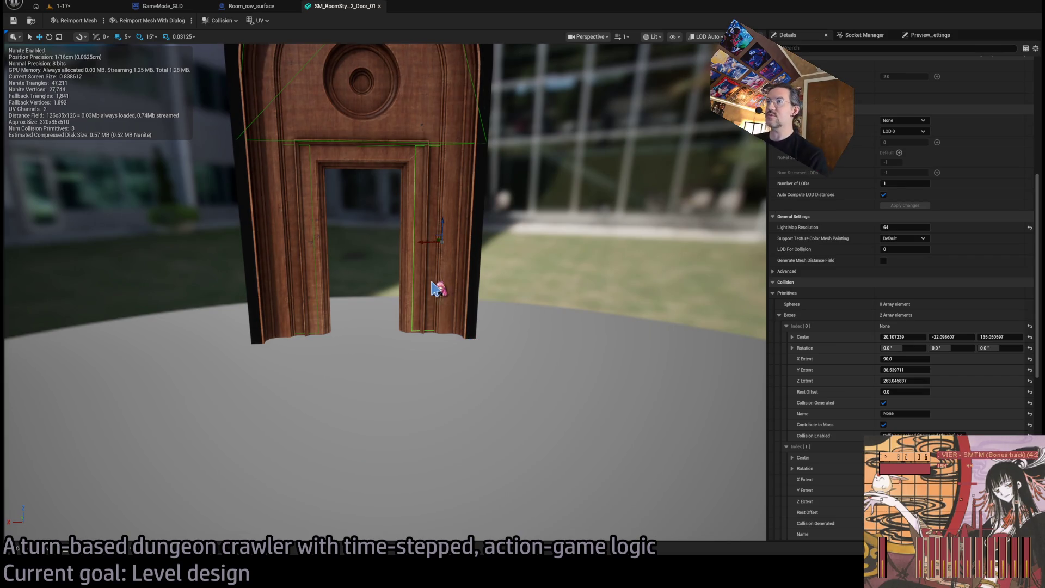
{"action": "mouse_move", "coordinate": [431, 282]}
{"action": "left_mouse_down"}
{"action": "mouse_move", "coordinate": [446, 282]}
{"action": "mouse_move", "coordinate": [423, 290]}
{"action": "left_mouse_up"}
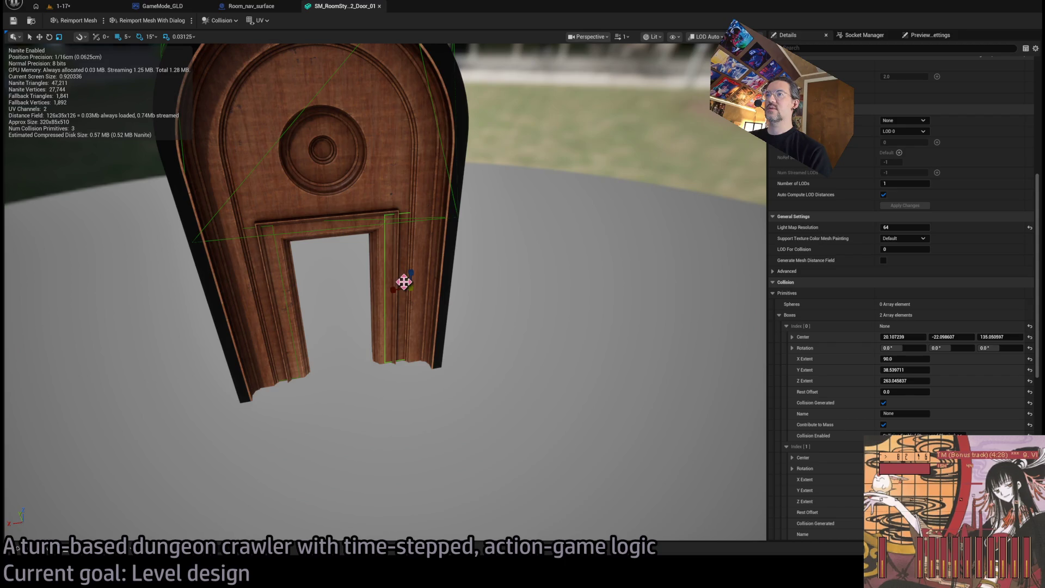
{"action": "left_click", "coordinate": [455, 304]}
{"action": "key", "text": "ctrl+d"}
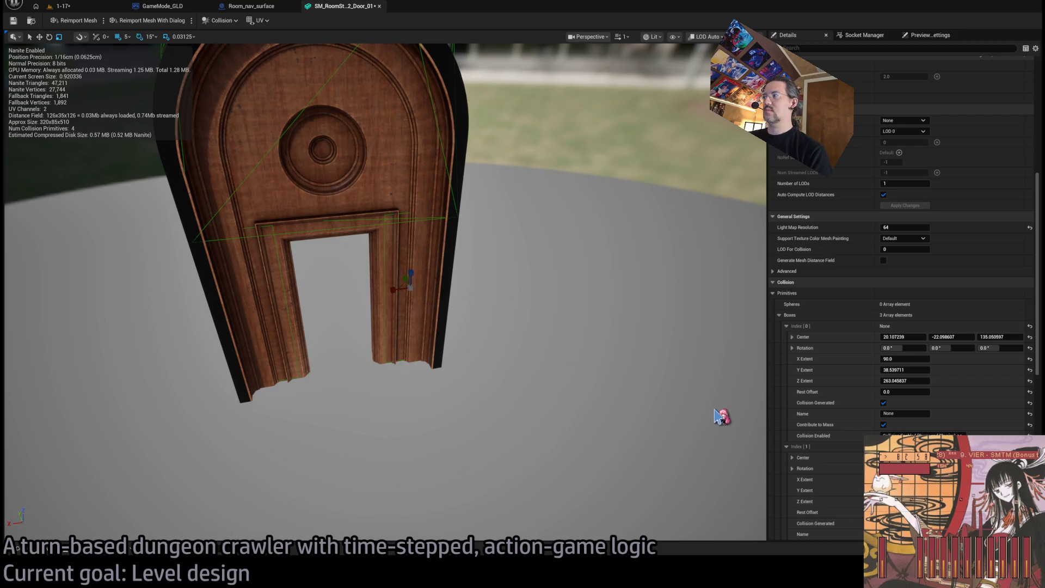
{"action": "scroll", "coordinate": [793, 423], "scroll_direction": "down", "scroll_amount": 2}
{"action": "left_click", "coordinate": [786, 274]}
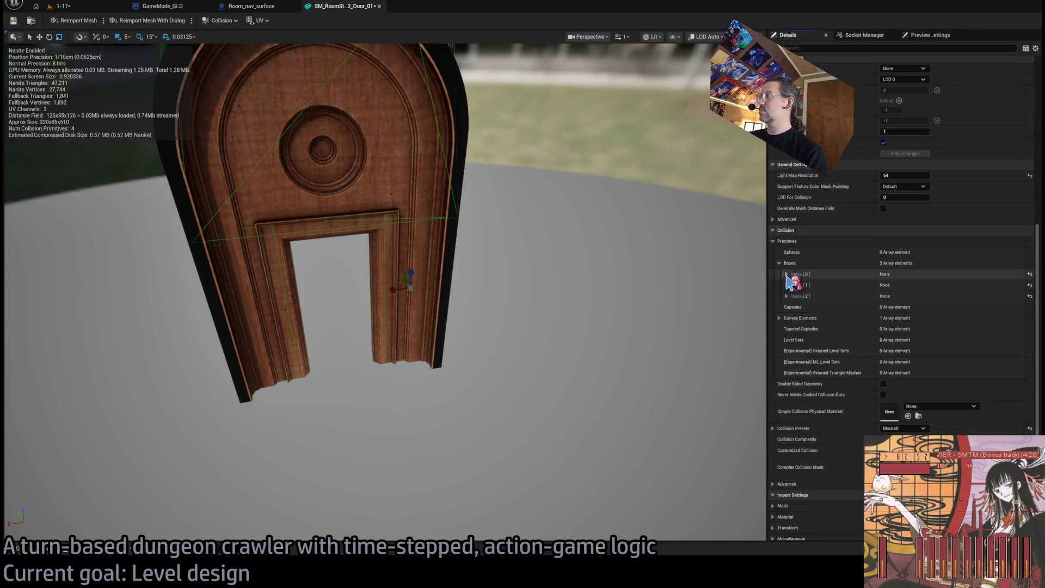
- Adjust the third box's Y extent and set its X extent to 20
{"action": "left_click", "coordinate": [786, 296]}
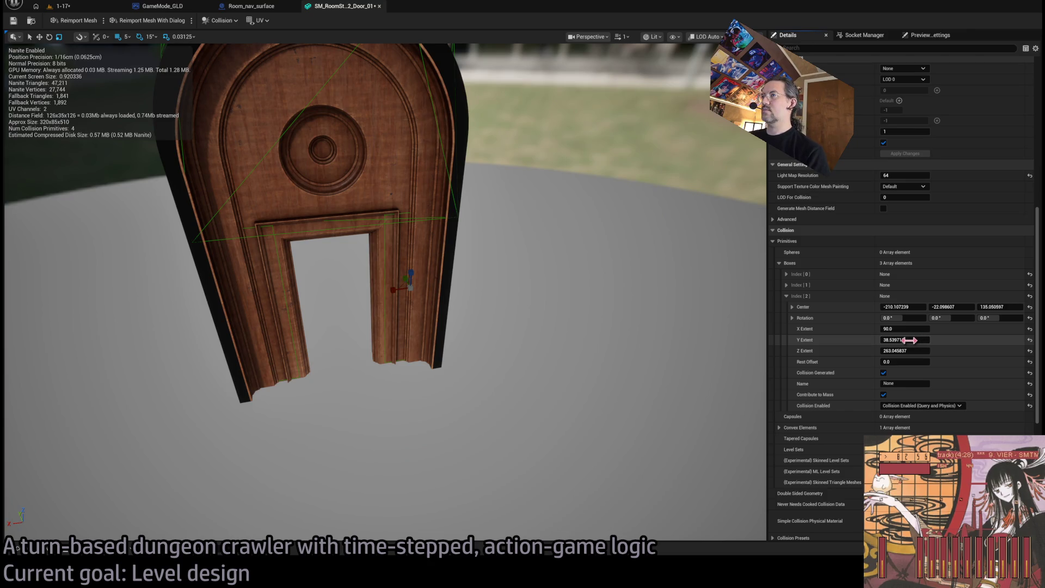
{"action": "left_click_drag", "start_coordinate": [910, 340], "coordinate": [955, 340]}
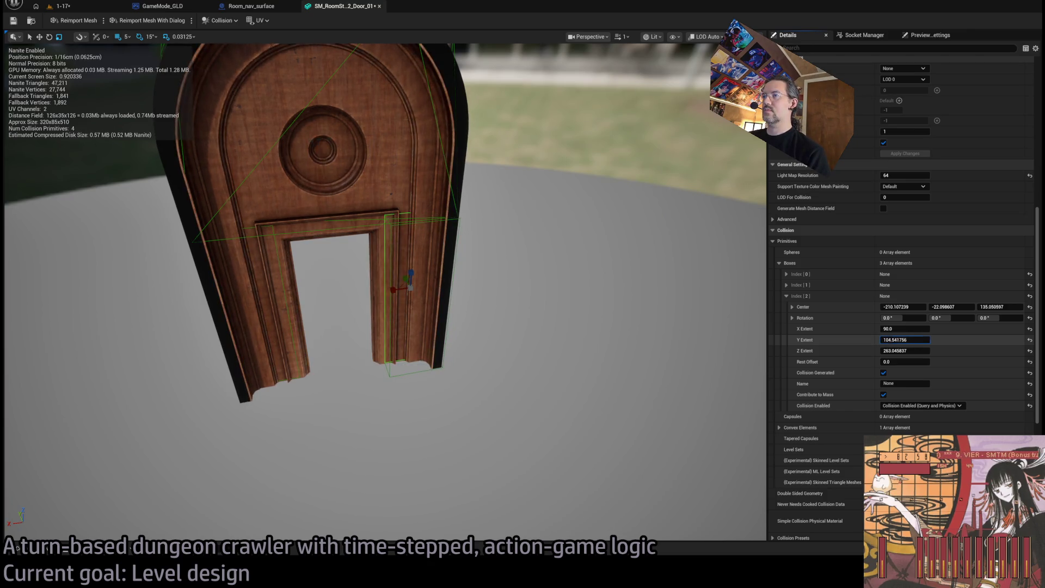
{"action": "mouse_move", "coordinate": [575, 346]}
{"action": "left_mouse_down"}
{"action": "mouse_move", "coordinate": [496, 347]}
{"action": "mouse_move", "coordinate": [575, 346]}
{"action": "left_mouse_up"}
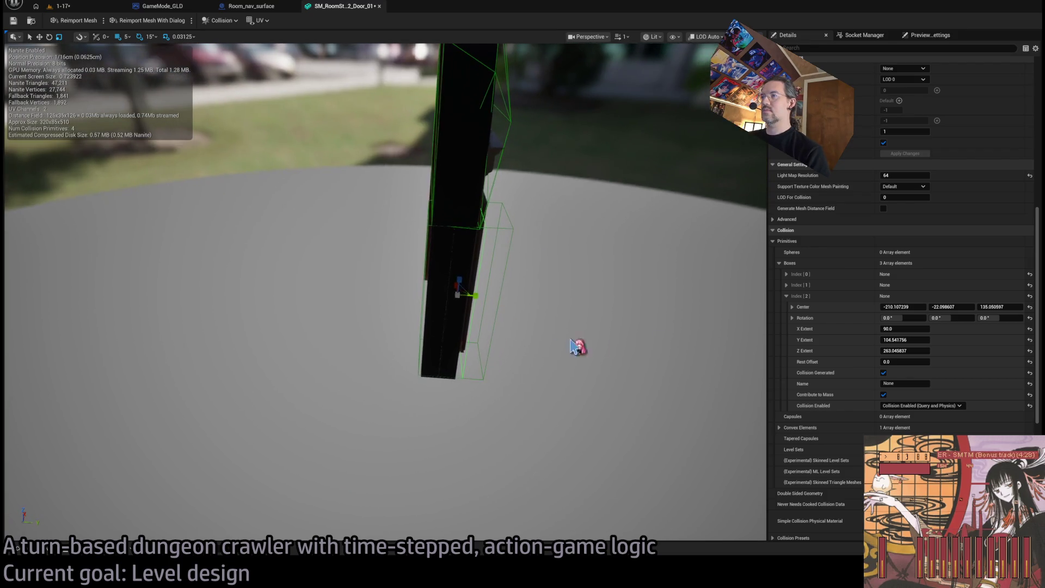
{"action": "left_click_drag", "start_coordinate": [916, 340], "coordinate": [885, 340]}
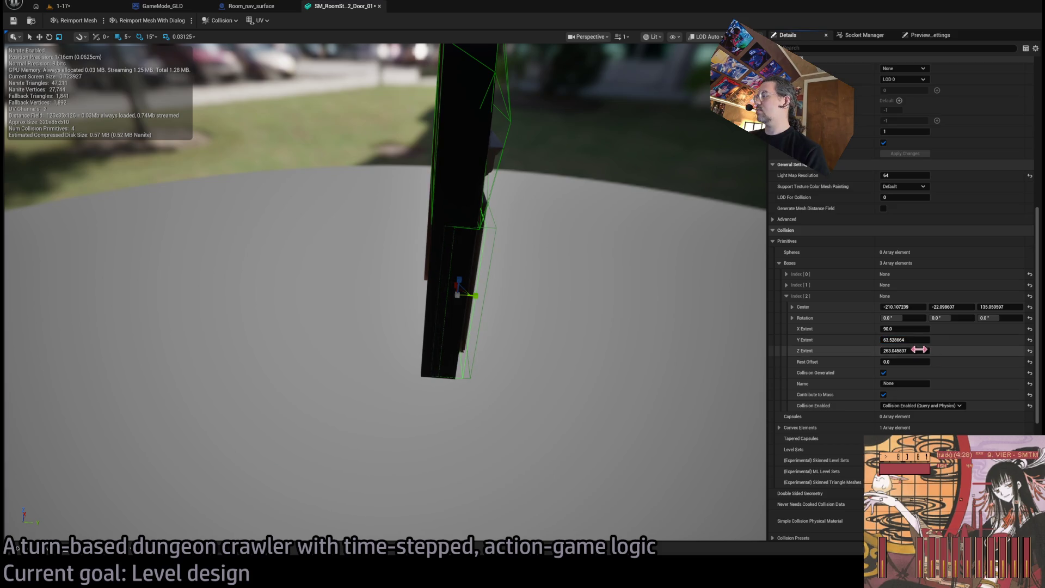
{"action": "left_click", "coordinate": [909, 327]}
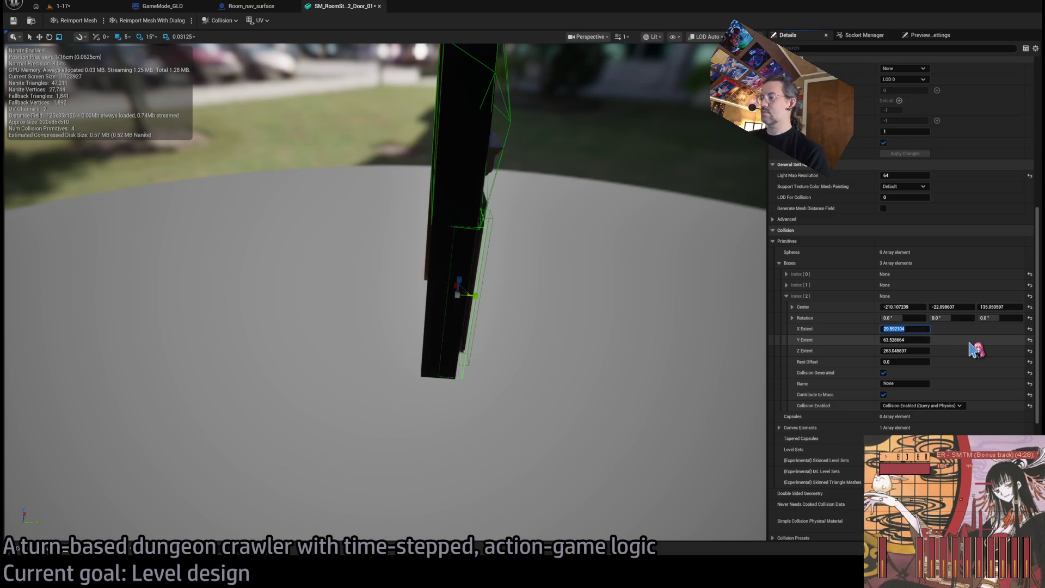
{"action": "type", "text": "20"}
- Move the third box down the door leg to -245.1, -42.1, 135.05 and duplicate it
{"action": "mouse_move", "coordinate": [655, 350]}
{"action": "left_mouse_down"}
{"action": "mouse_move", "coordinate": [348, 348]}
{"action": "mouse_move", "coordinate": [463, 305]}
{"action": "mouse_move", "coordinate": [469, 290]}
{"action": "left_mouse_up"}
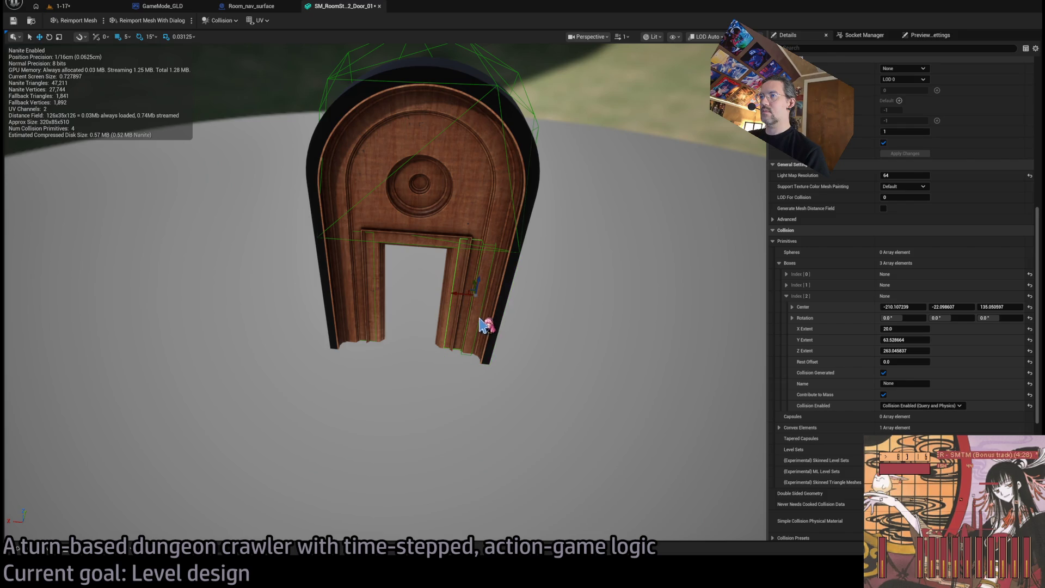
{"action": "mouse_move", "coordinate": [475, 284]}
{"action": "left_mouse_down"}
{"action": "mouse_move", "coordinate": [476, 306]}
{"action": "mouse_move", "coordinate": [255, 308]}
{"action": "mouse_move", "coordinate": [560, 385]}
{"action": "left_mouse_up"}
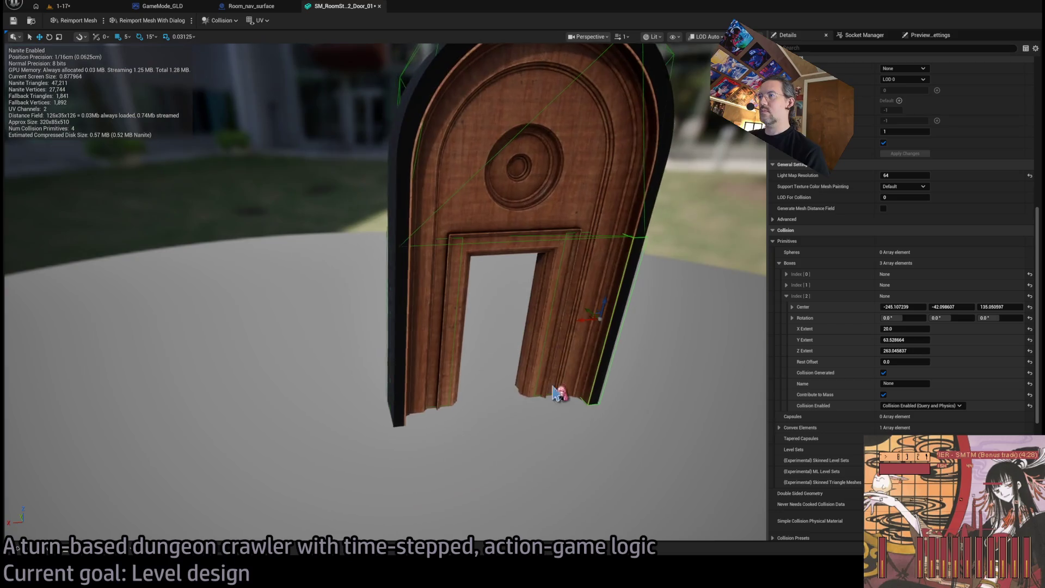
{"action": "left_click", "coordinate": [602, 406]}
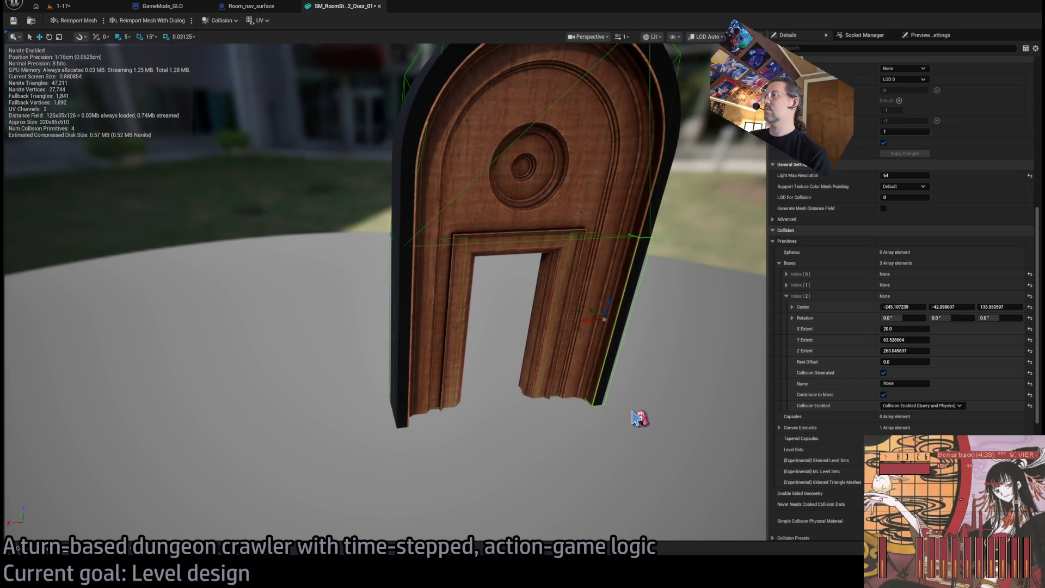
{"action": "key", "text": "ctrl+d"}
{"action": "left_click", "coordinate": [786, 416]}
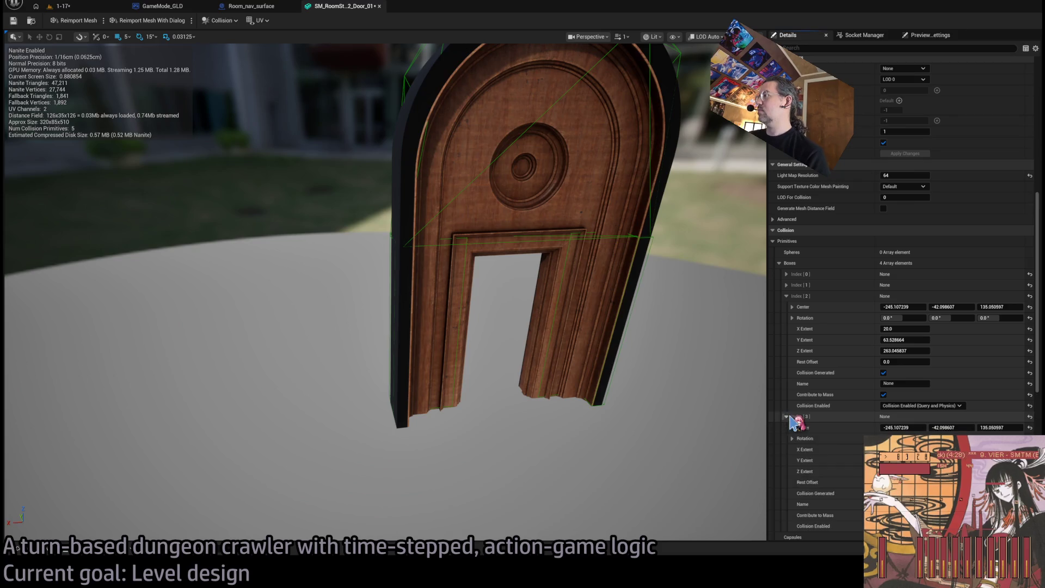
- Set the new fourth collision box's Center X to 55
{"action": "mouse_move", "coordinate": [900, 427]}
{"action": "left_mouse_down"}
{"action": "mouse_move", "coordinate": [871, 427]}
{"action": "mouse_move", "coordinate": [914, 431]}
{"action": "left_mouse_up"}
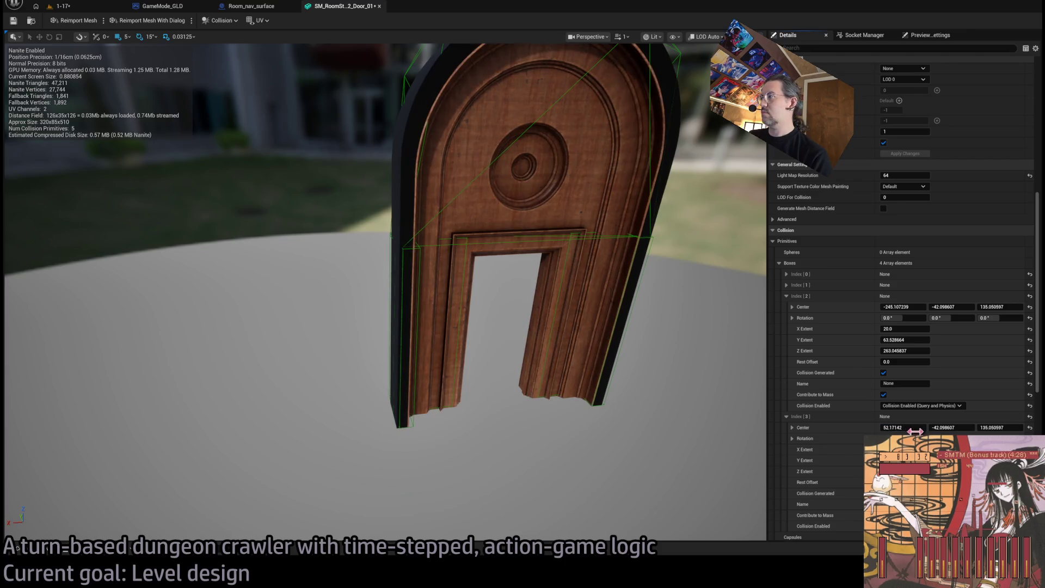
{"action": "left_click", "coordinate": [906, 429]}
{"action": "type", "text": "60"}
{"action": "key", "text": "Return"}
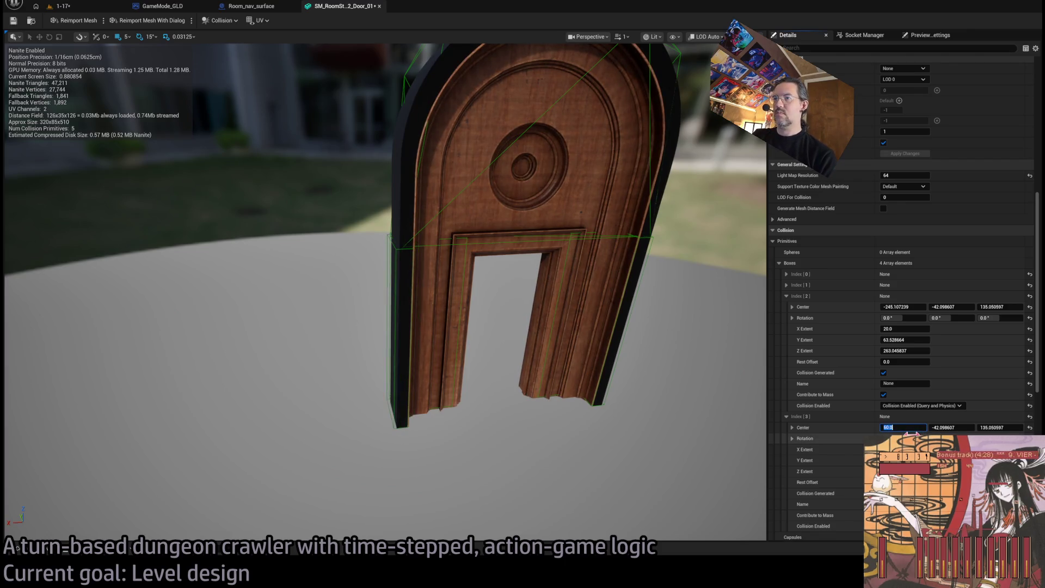
{"action": "key", "text": "Return"}
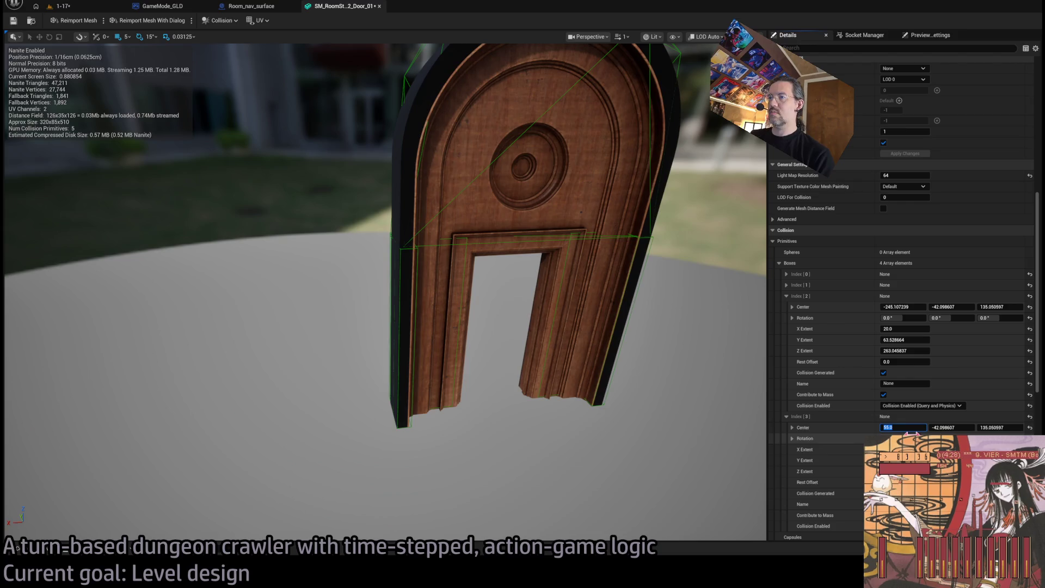
- Save SM_RoomStyle02_Door_01, close its editor and return to level 1-17
{"action": "left_click_drag", "start_coordinate": [508, 396], "coordinate": [507, 396]}
{"action": "key", "text": "ctrl+s"}
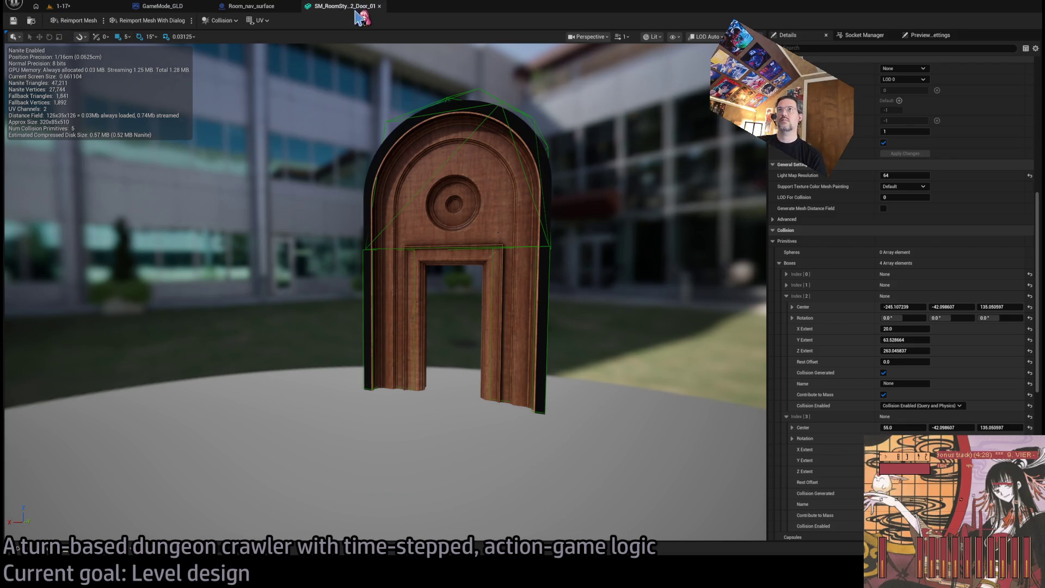
{"action": "left_click", "coordinate": [379, 6]}
{"action": "left_click", "coordinate": [83, 5]}
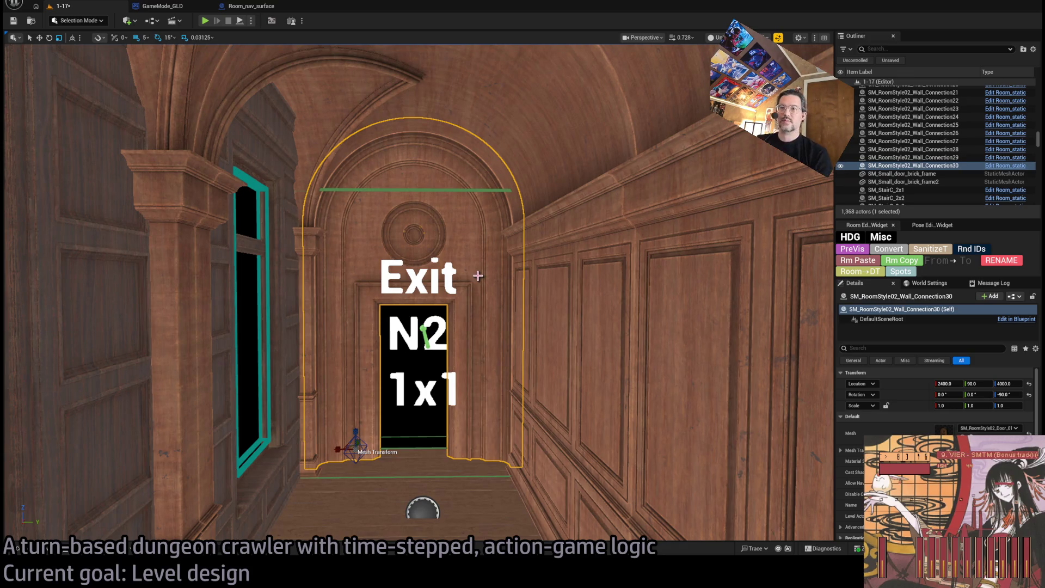
- Fly to the Exit N2 doorway and inspect its HDG Exit Visibility settings
{"action": "mouse_move", "coordinate": [477, 276]}
{"action": "left_mouse_down"}
{"action": "mouse_move", "coordinate": [348, 278]}
{"action": "mouse_move", "coordinate": [348, 245]}
{"action": "left_mouse_up"}
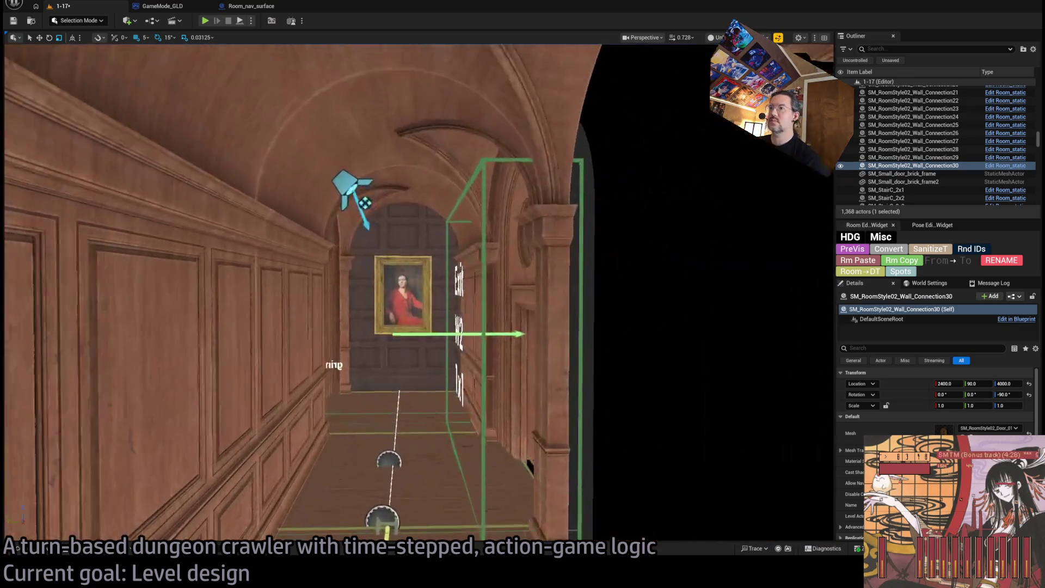
{"action": "left_click_drag", "start_coordinate": [363, 203], "coordinate": [447, 186]}
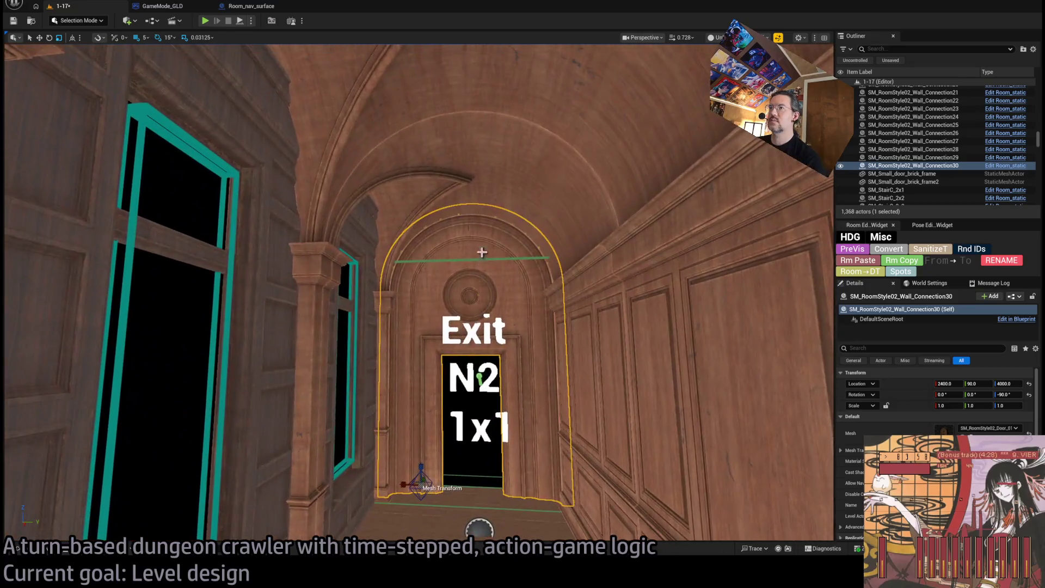
{"action": "left_click", "coordinate": [446, 185], "text": "ctrl"}
{"action": "left_click", "coordinate": [366, 287], "text": "ctrl"}
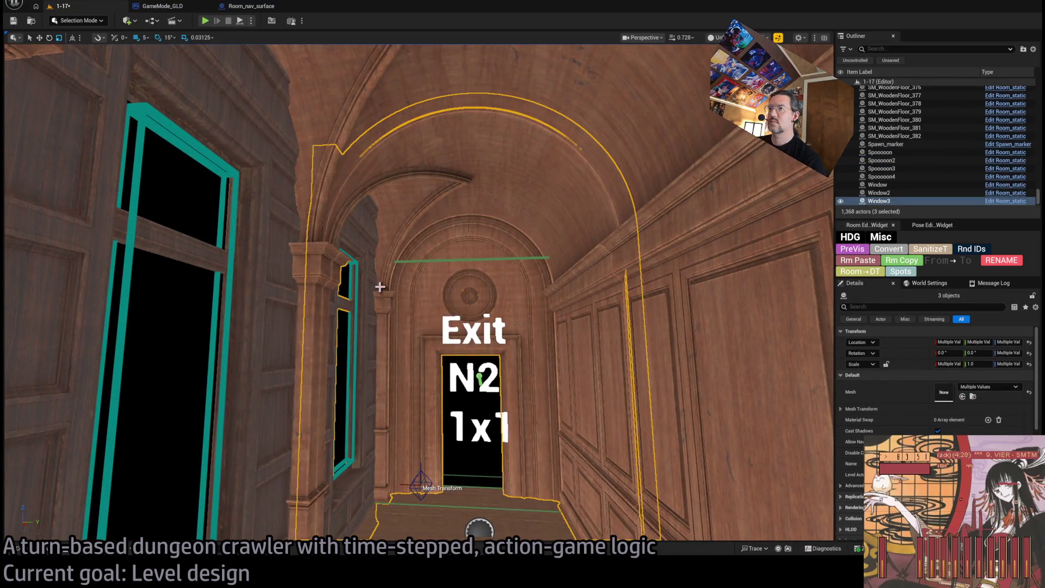
{"action": "left_click", "coordinate": [866, 266]}
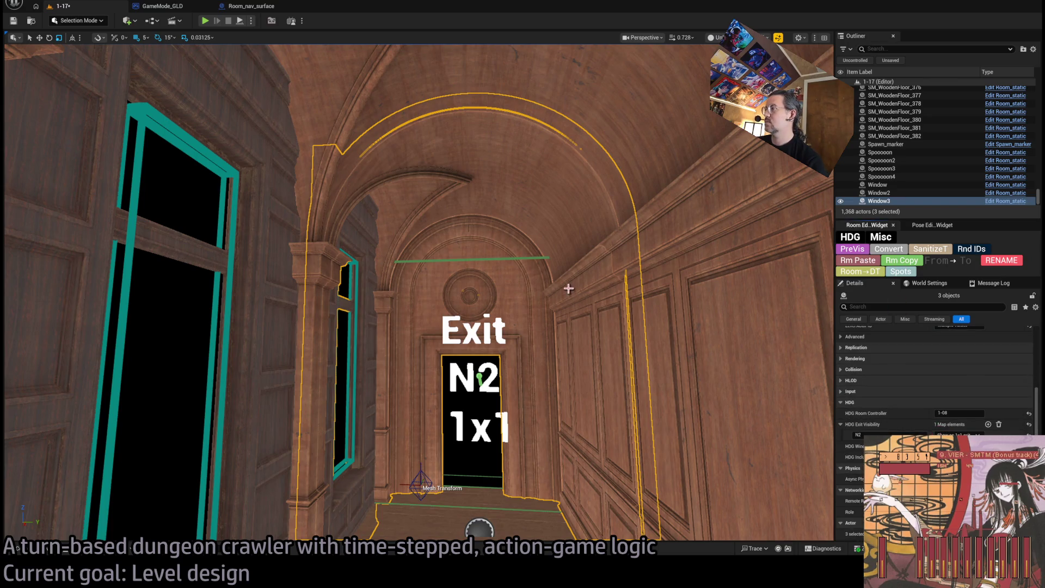
- Select the N2 doorway wall and frame the W2 exit doorway
{"action": "left_click", "coordinate": [552, 351]}
{"action": "scroll", "coordinate": [552, 351], "scroll_direction": "down", "scroll_amount": 10}
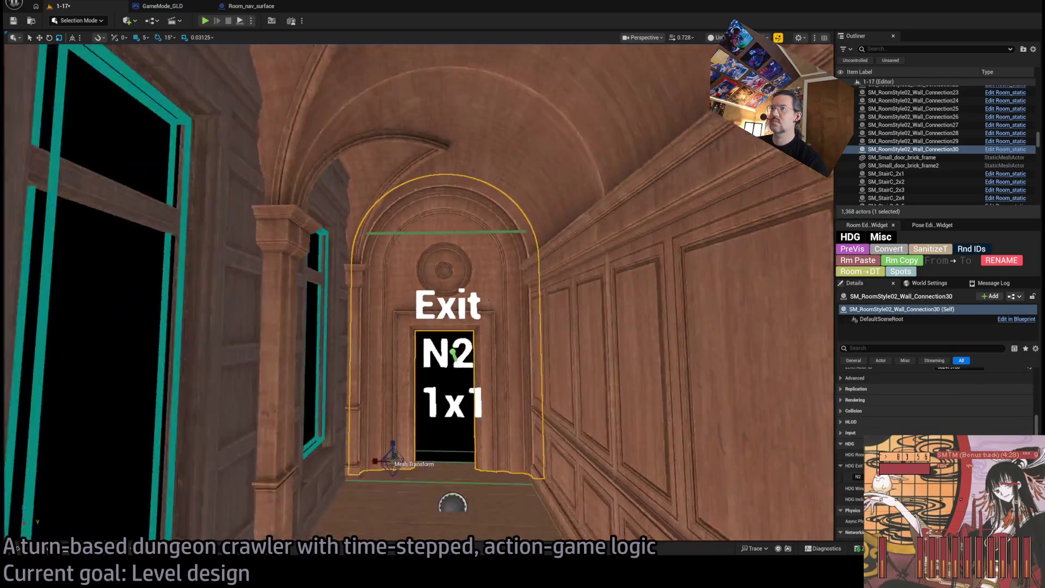
{"action": "scroll", "coordinate": [419, 292], "scroll_direction": "down", "scroll_amount": 5}
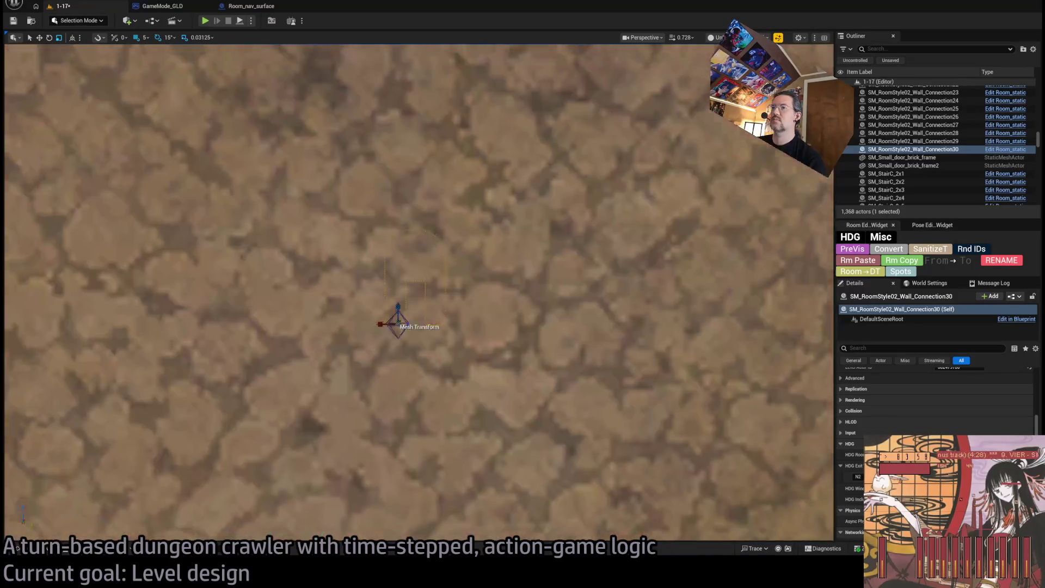
{"action": "key", "text": "f"}
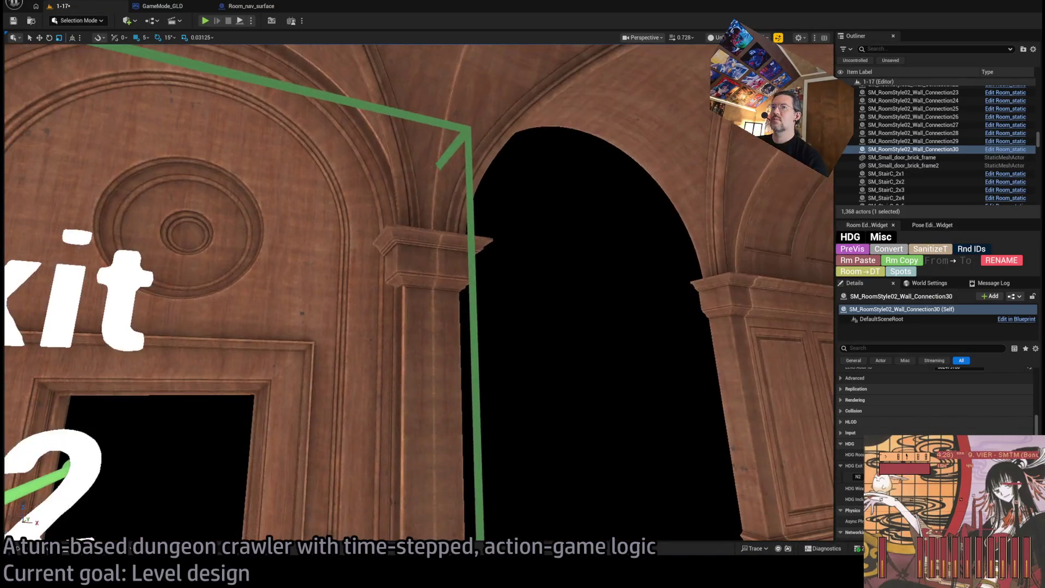
{"action": "scroll", "coordinate": [329, 357], "scroll_direction": "down", "scroll_amount": 5}
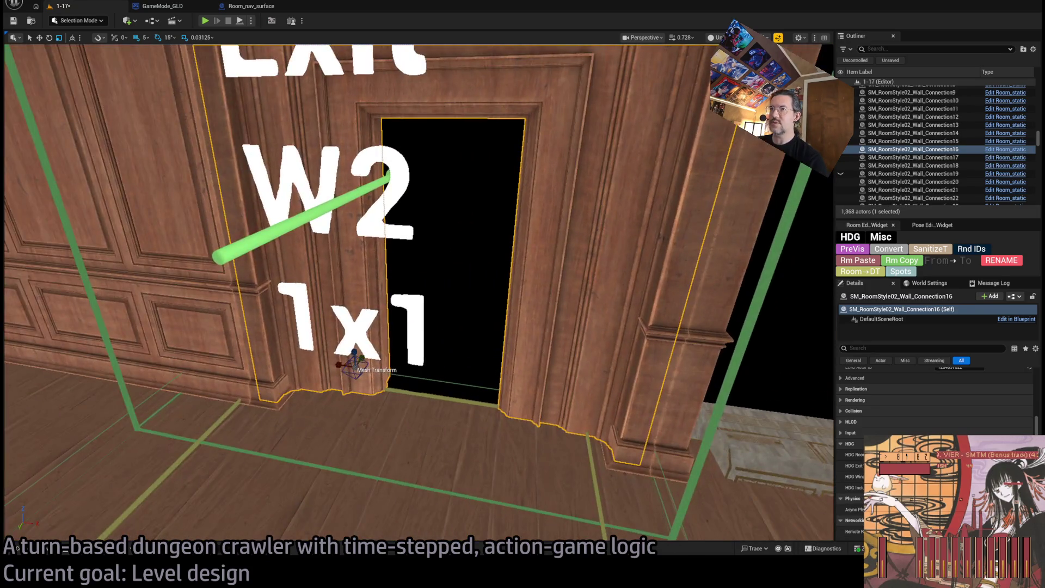
- Paste a copy of the doorway wall and move it beside the W2 doorway
{"action": "scroll", "coordinate": [328, 357], "scroll_direction": "up", "scroll_amount": 3}
{"action": "left_click", "coordinate": [329, 357]}
{"action": "key", "text": "ctrl+v"}
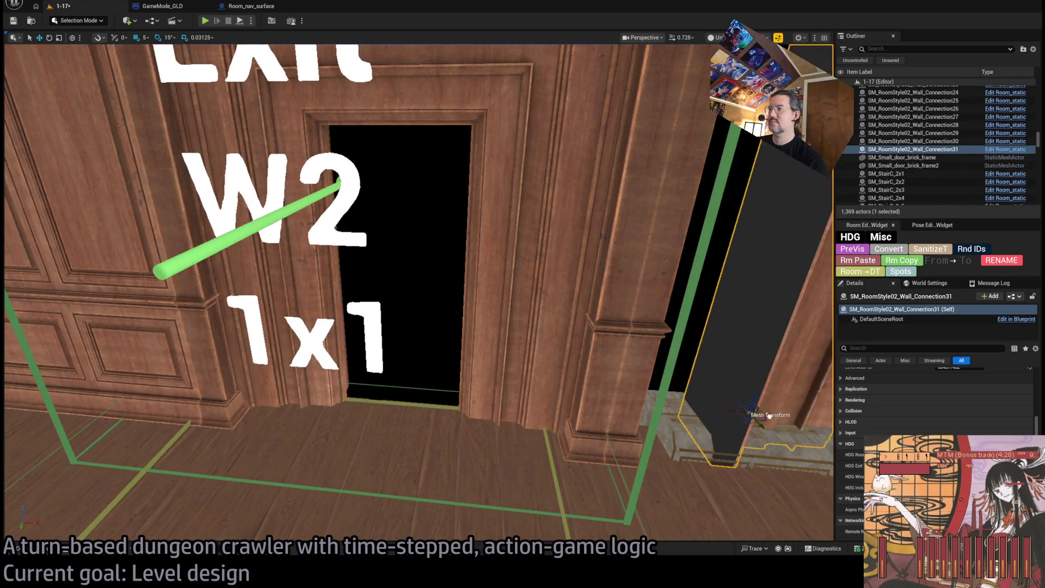
{"action": "mouse_move", "coordinate": [712, 411]}
{"action": "left_mouse_down"}
{"action": "mouse_move", "coordinate": [532, 401]}
{"action": "mouse_move", "coordinate": [482, 410]}
{"action": "left_mouse_up"}
{"action": "key", "text": "f"}
{"action": "scroll", "coordinate": [952, 406], "scroll_direction": "up", "scroll_amount": 10}
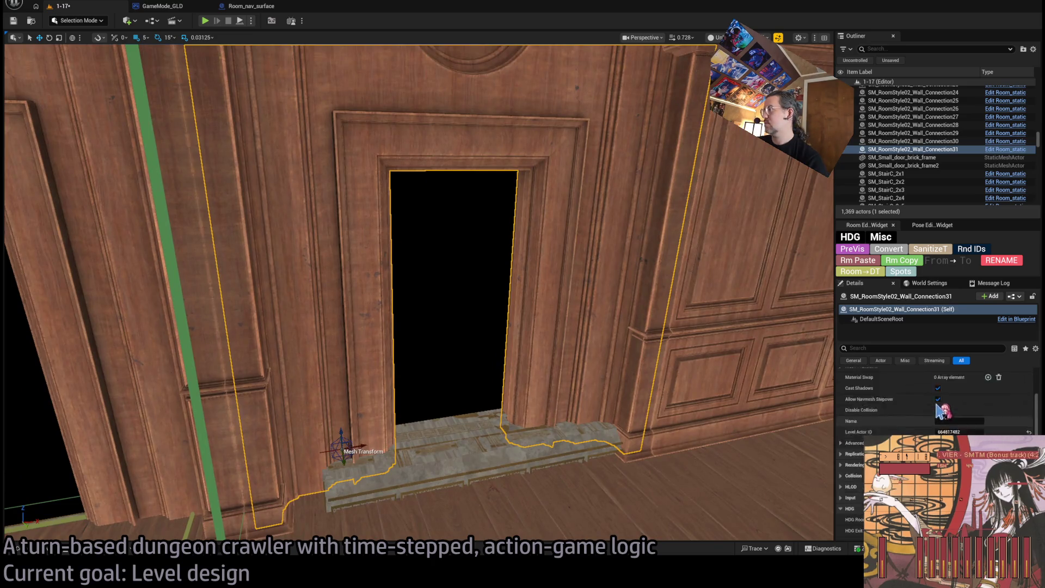
- Place door SM_Door3 in the W2 opening at 910, 1.725, 4000, then frame wall Room_structure147
{"action": "key", "text": "ctrl+space"}
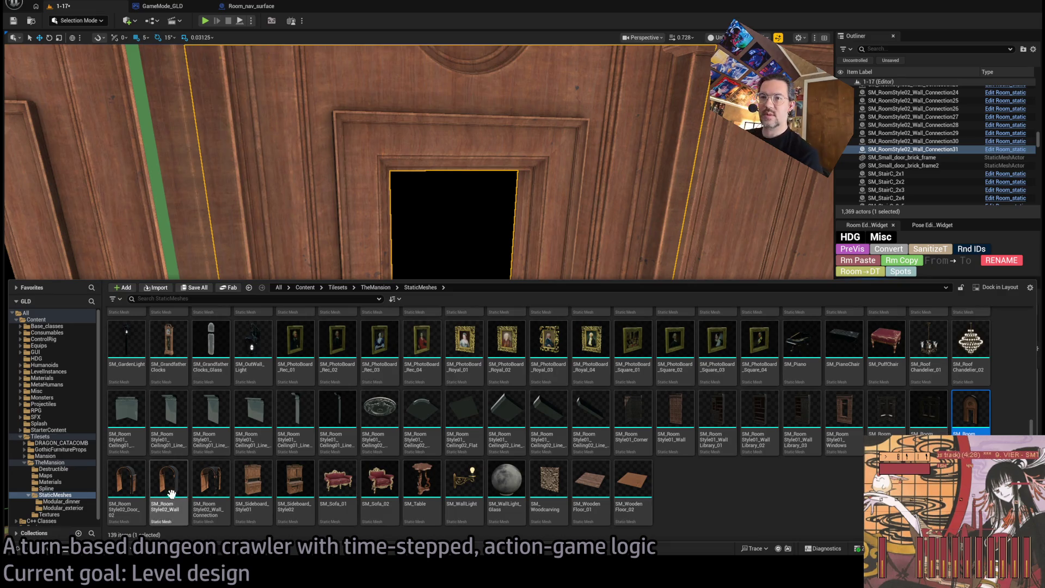
{"action": "mouse_move", "coordinate": [414, 163]}
{"action": "left_mouse_down"}
{"action": "mouse_move", "coordinate": [413, 109]}
{"action": "mouse_move", "coordinate": [414, 218]}
{"action": "mouse_move", "coordinate": [395, 224]}
{"action": "mouse_move", "coordinate": [359, 185]}
{"action": "left_mouse_up"}
{"action": "left_click", "coordinate": [604, 266]}
{"action": "mouse_move", "coordinate": [563, 389]}
{"action": "left_mouse_down"}
{"action": "mouse_move", "coordinate": [544, 370]}
{"action": "mouse_move", "coordinate": [563, 389]}
{"action": "mouse_move", "coordinate": [192, 288]}
{"action": "left_mouse_up"}
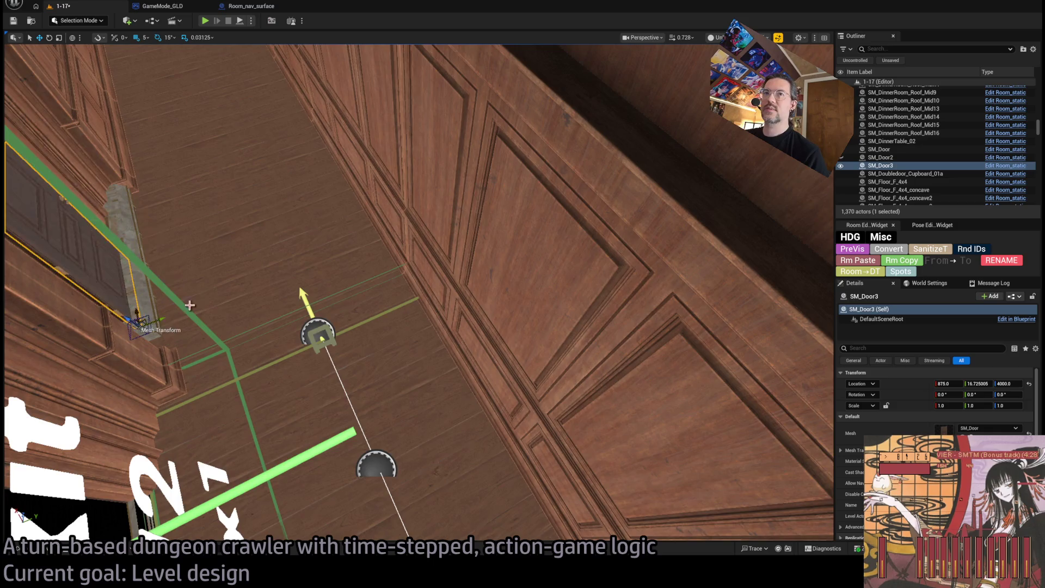
{"action": "key", "text": "f"}
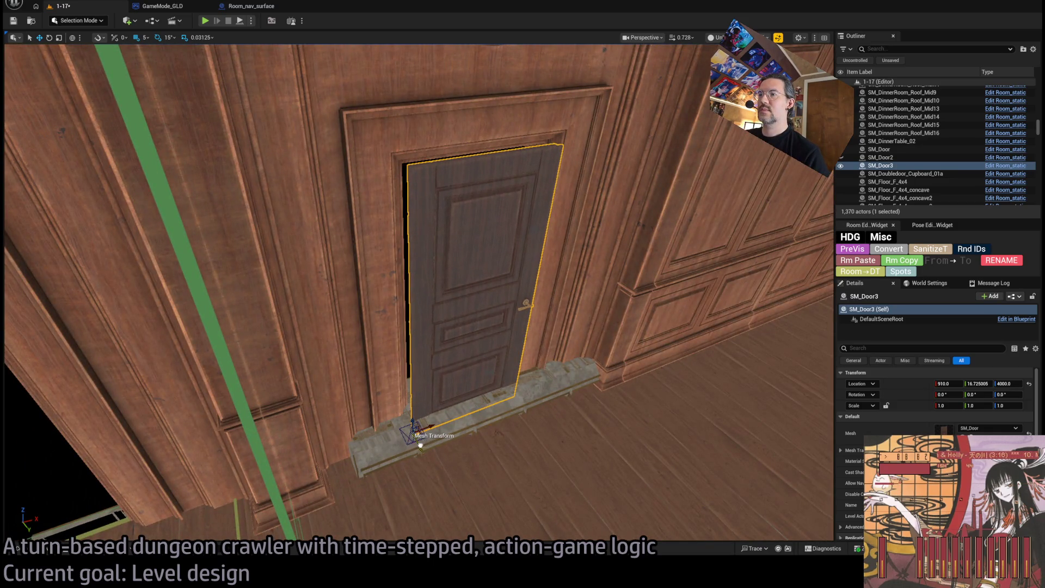
{"action": "scroll", "coordinate": [418, 292], "scroll_direction": "down", "scroll_amount": 3}
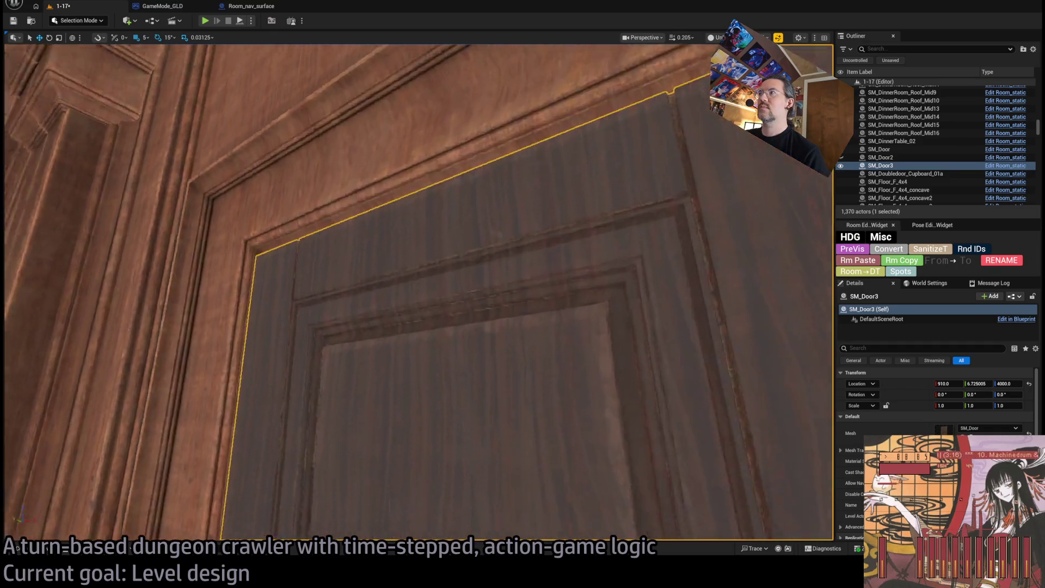
{"action": "mouse_move", "coordinate": [418, 293]}
{"action": "left_mouse_down"}
{"action": "mouse_move", "coordinate": [343, 305]}
{"action": "mouse_move", "coordinate": [425, 331]}
{"action": "mouse_move", "coordinate": [386, 320]}
{"action": "mouse_move", "coordinate": [470, 492]}
{"action": "mouse_move", "coordinate": [727, 501]}
{"action": "mouse_move", "coordinate": [677, 460]}
{"action": "mouse_move", "coordinate": [824, 496]}
{"action": "mouse_move", "coordinate": [576, 368]}
{"action": "left_mouse_up"}
{"action": "left_click", "coordinate": [387, 320]}
{"action": "key", "text": "f"}
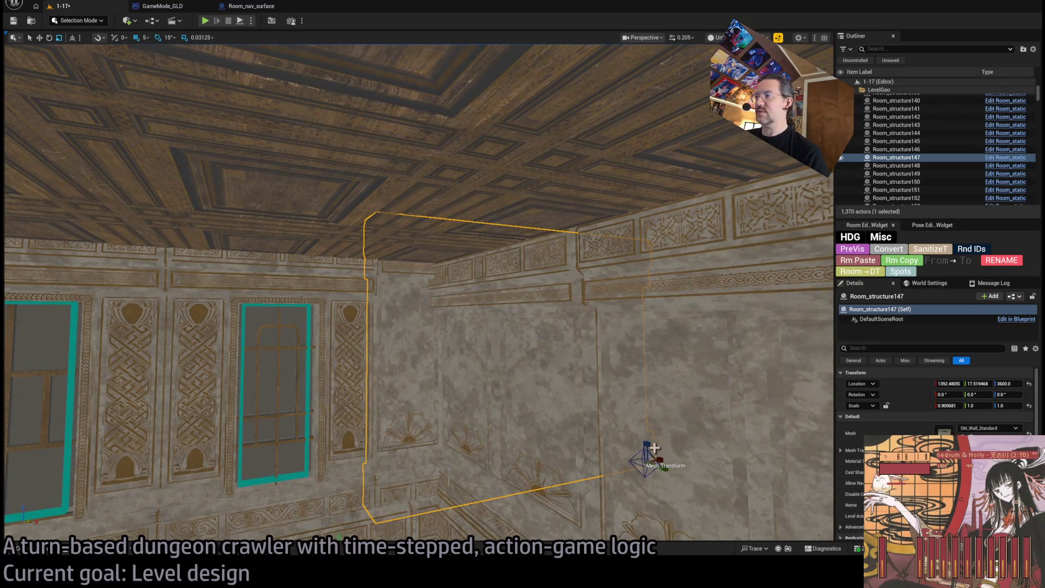
- Compare with Room_structure156, set Room_structure147's Z scale to 0.8 and lift it to Z 3620
{"action": "left_click_drag", "start_coordinate": [649, 445], "coordinate": [648, 458]}
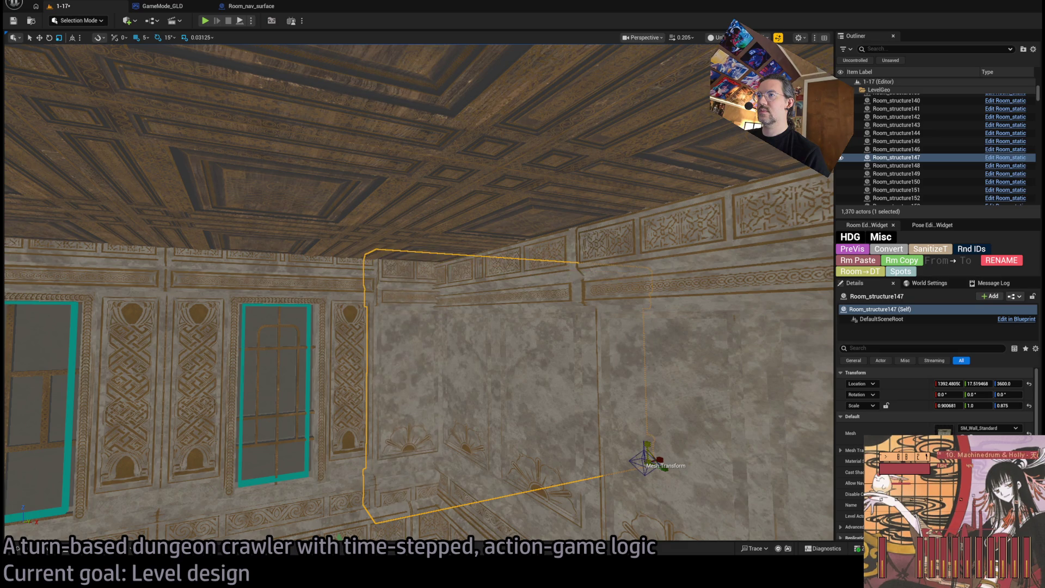
{"action": "left_click_drag", "start_coordinate": [649, 458], "coordinate": [649, 460]}
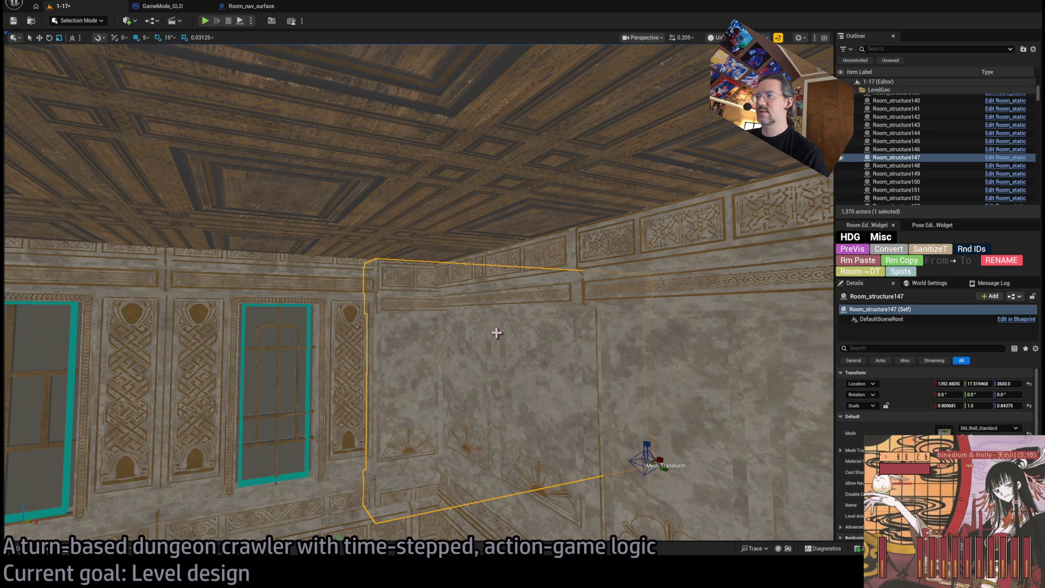
{"action": "left_click", "coordinate": [512, 373]}
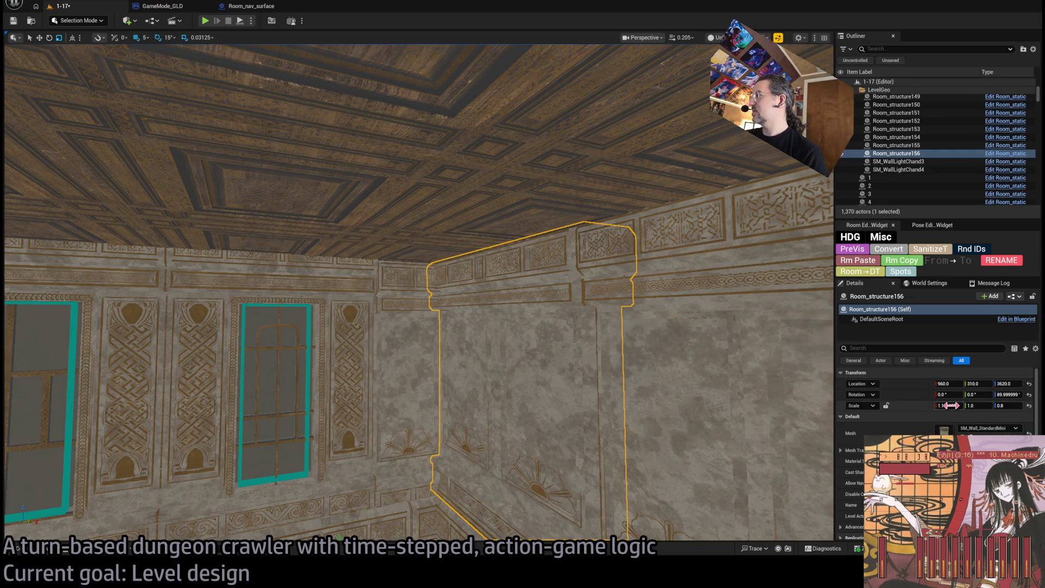
{"action": "left_click", "coordinate": [951, 405]}
{"action": "key", "text": "Return"}
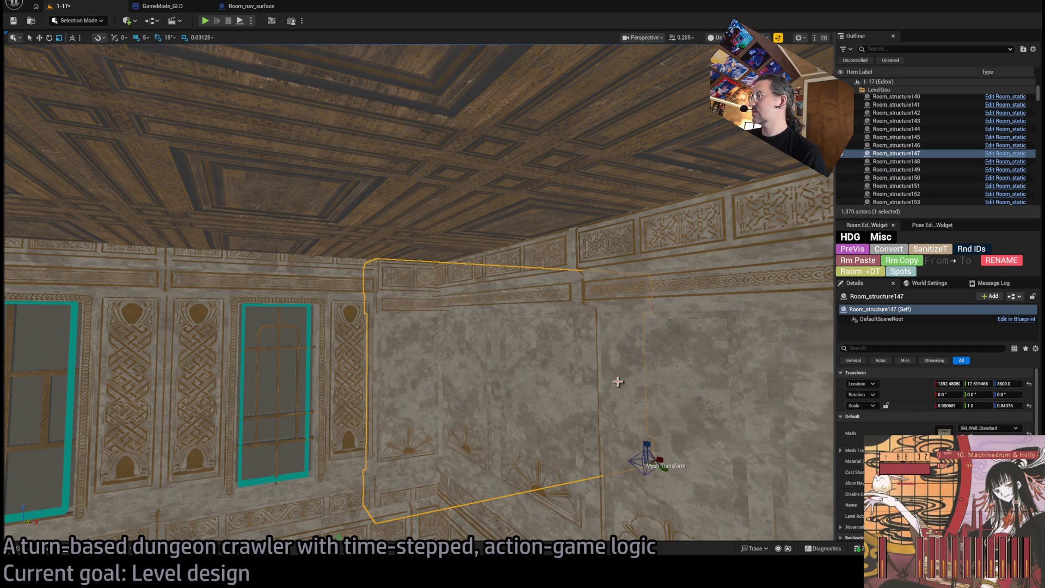
{"action": "left_click", "coordinate": [396, 396]}
{"action": "left_click", "coordinate": [1007, 405]}
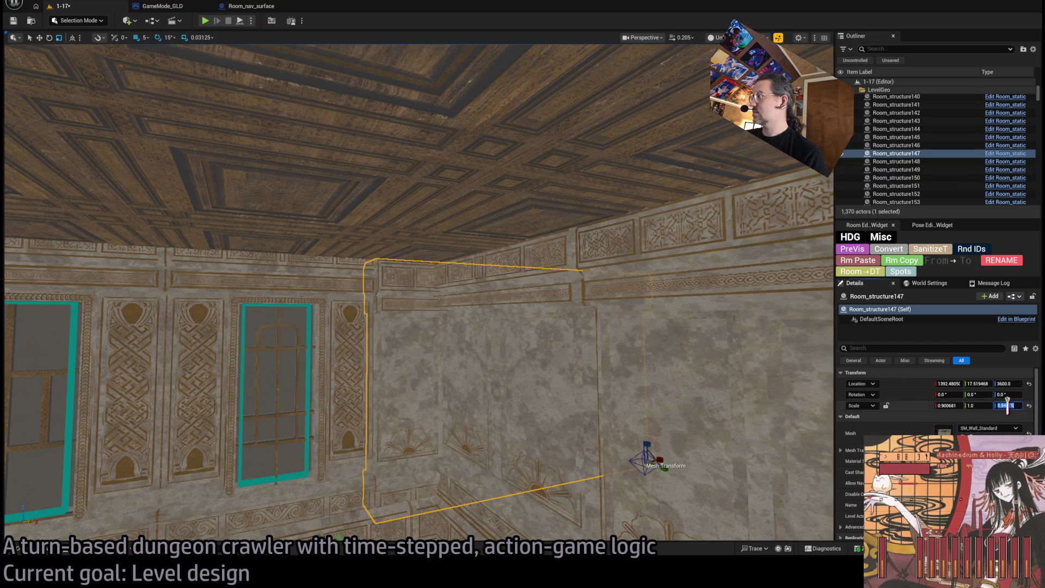
{"action": "key", "text": "Return"}
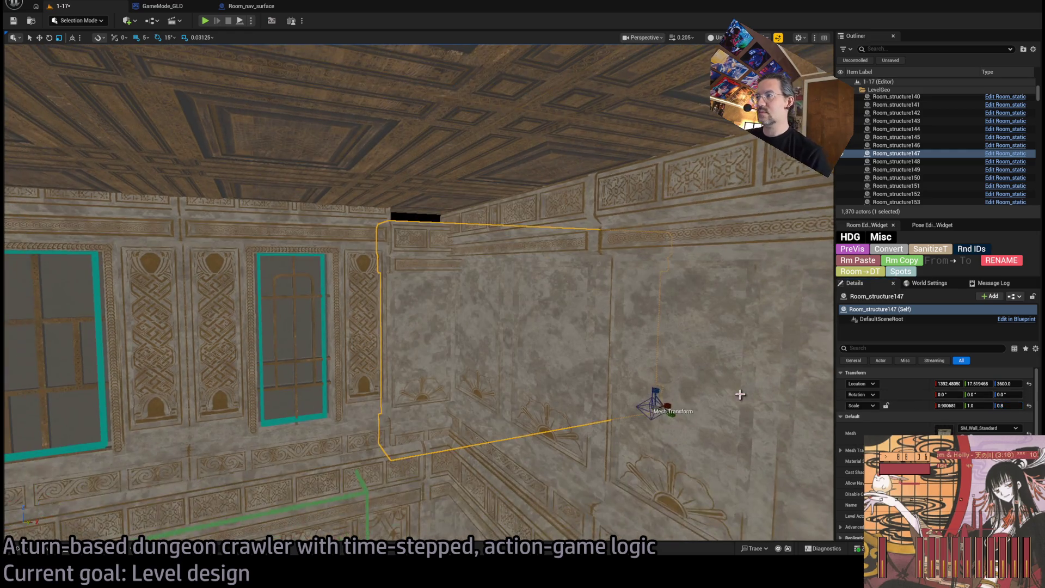
{"action": "left_click_drag", "start_coordinate": [657, 392], "coordinate": [656, 381]}
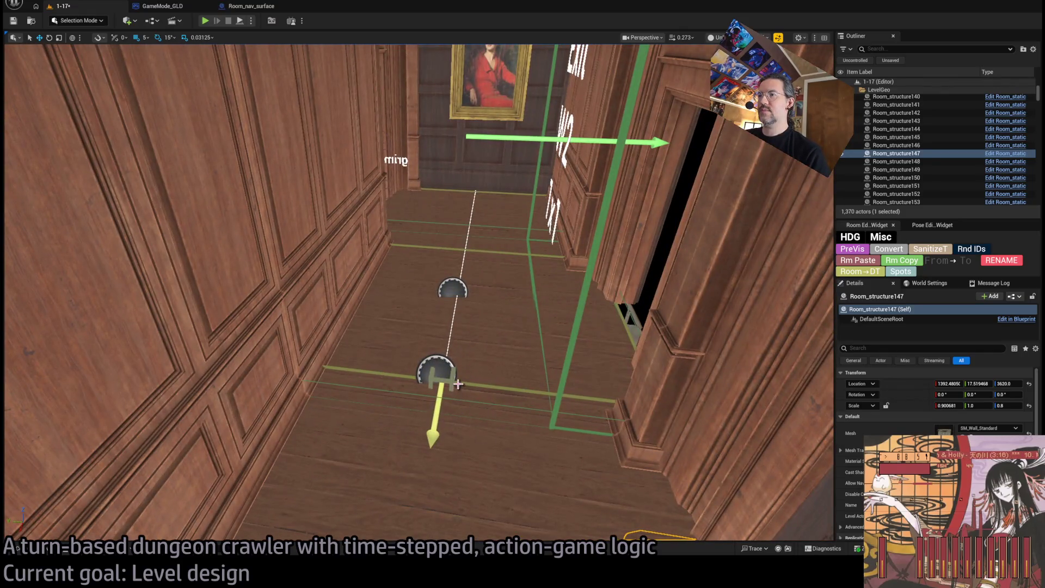
- Select Room_nav_surface9 and add an HDG Exit entry with value 2
{"action": "left_click", "coordinate": [458, 384]}
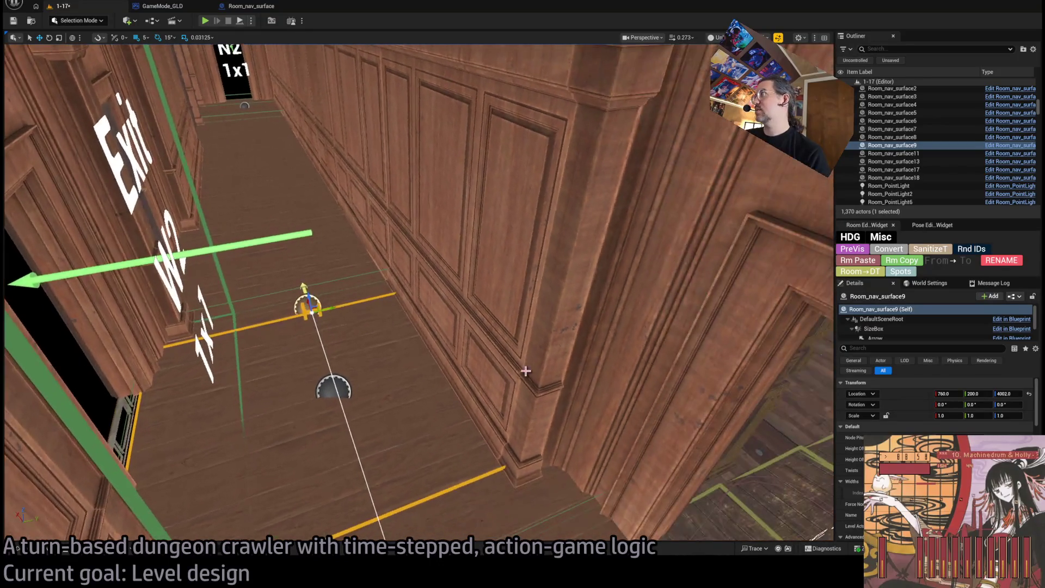
{"action": "scroll", "coordinate": [893, 389], "scroll_direction": "down", "scroll_amount": 5}
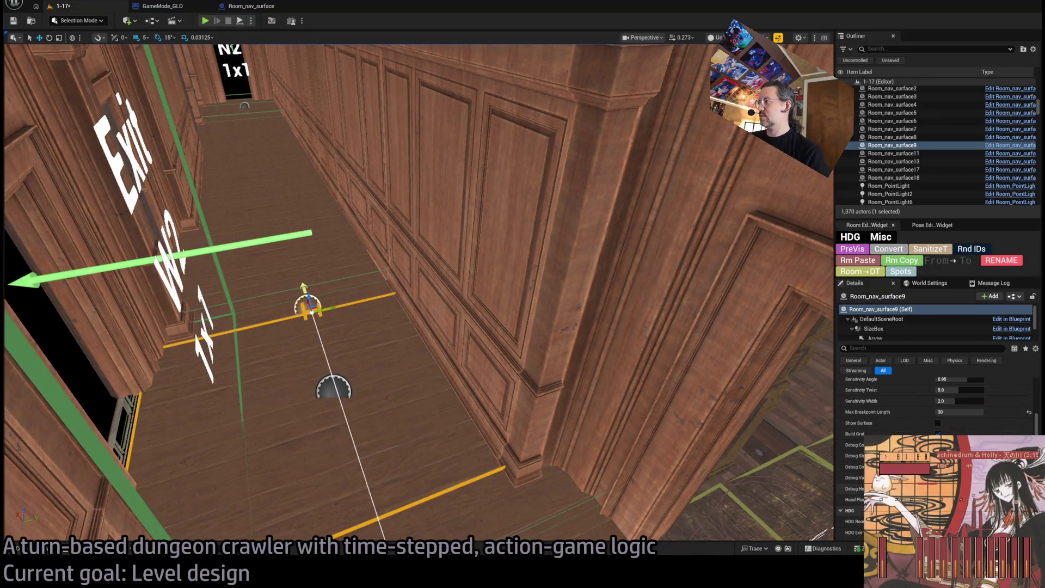
{"action": "scroll", "coordinate": [925, 402], "scroll_direction": "down", "scroll_amount": 3}
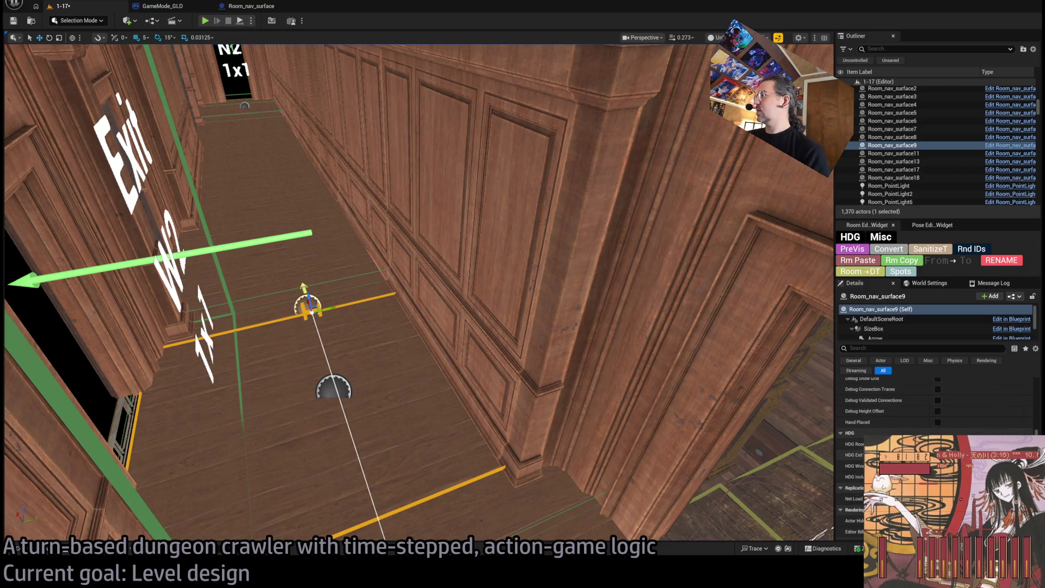
{"action": "left_click", "coordinate": [855, 455]}
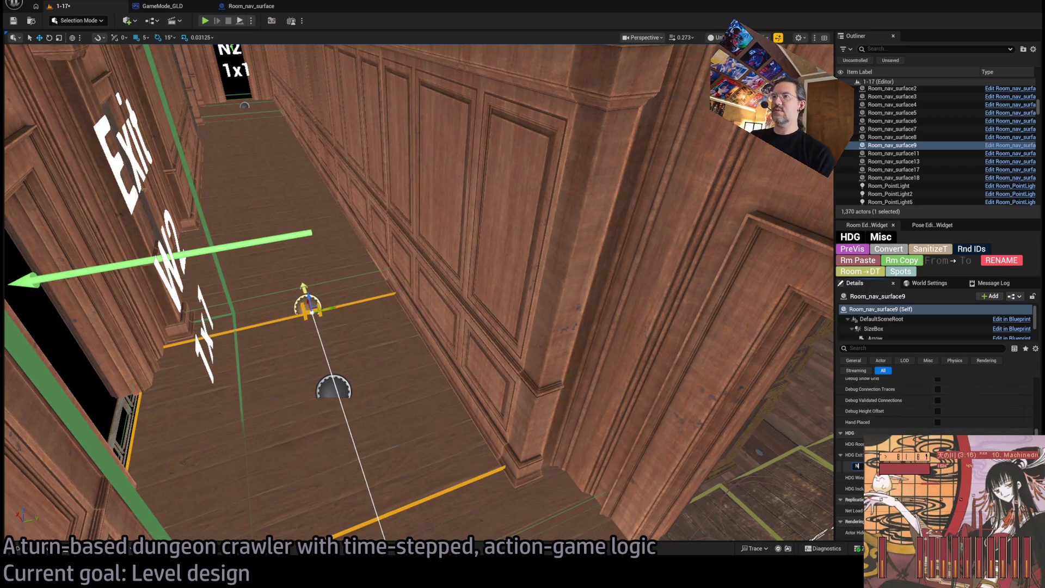
{"action": "type", "text": "2"}
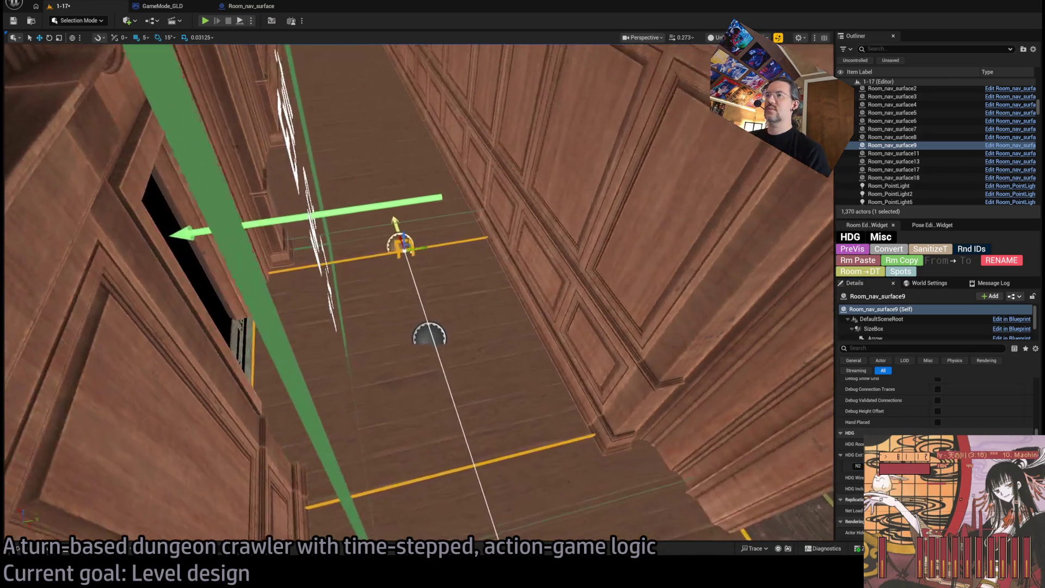
- Duplicate the nav surface up the corridor and name the copy Room_nav_surface_N2
{"action": "left_click", "coordinate": [420, 245]}
{"action": "left_click", "coordinate": [421, 259]}
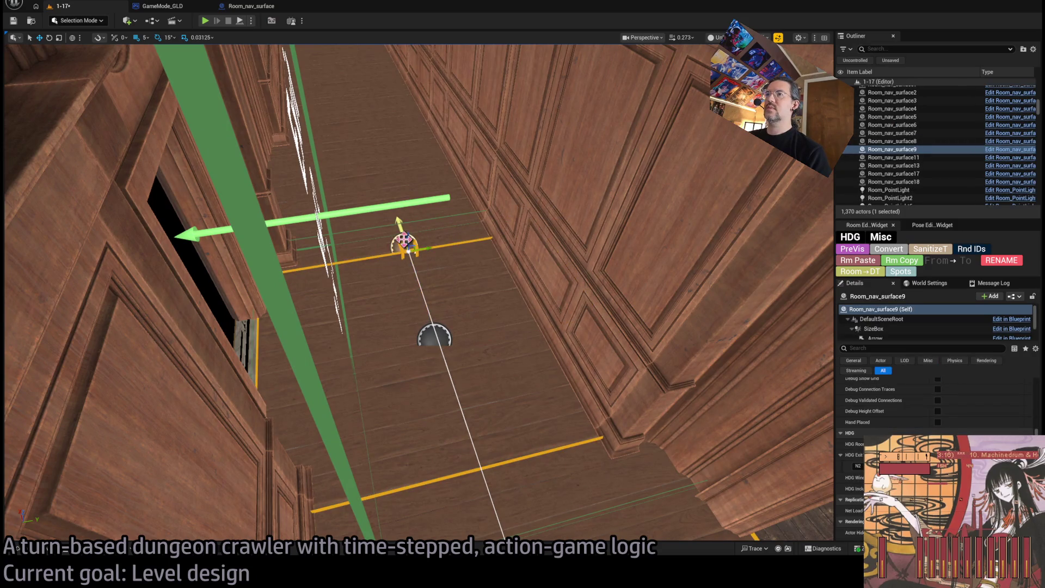
{"action": "left_click_drag", "start_coordinate": [403, 240], "coordinate": [349, 72]}
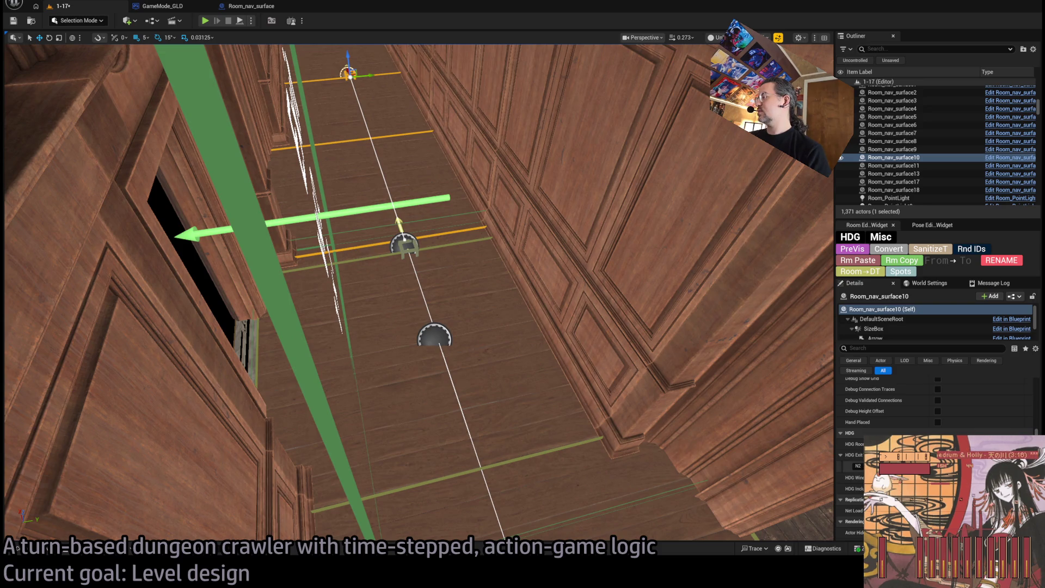
{"action": "left_click", "coordinate": [918, 161]}
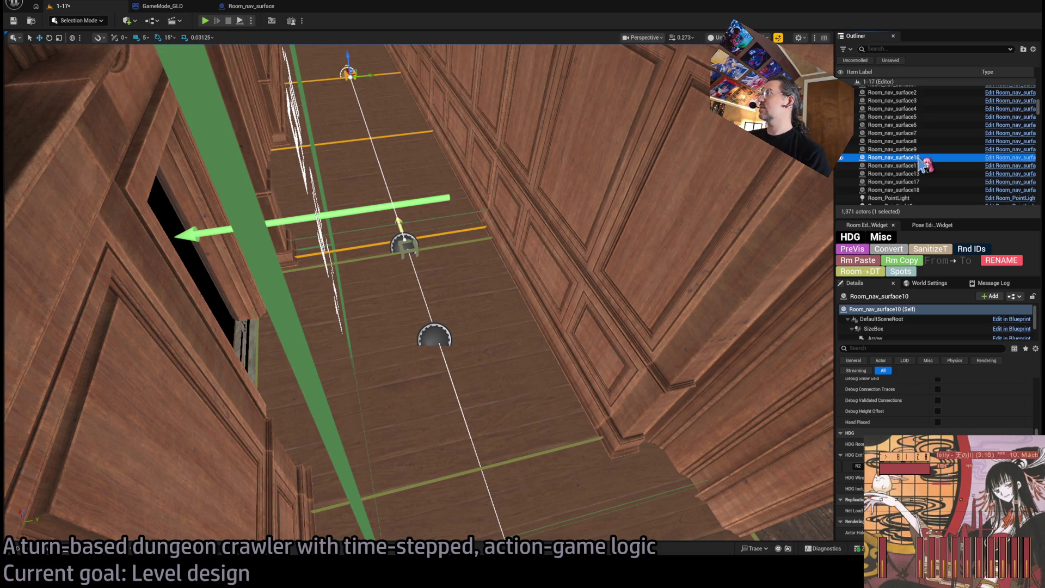
{"action": "left_click", "coordinate": [918, 159]}
{"action": "left_click_drag", "start_coordinate": [917, 157], "coordinate": [986, 173]}
{"action": "type", "text": "_N"}
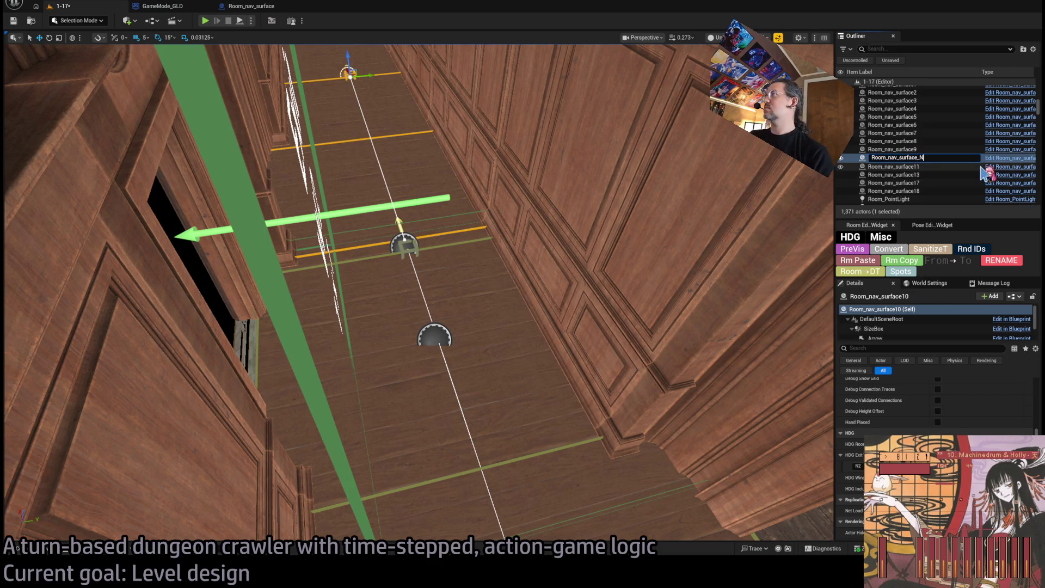
{"action": "type", "text": "2"}
{"action": "key", "text": "Return"}
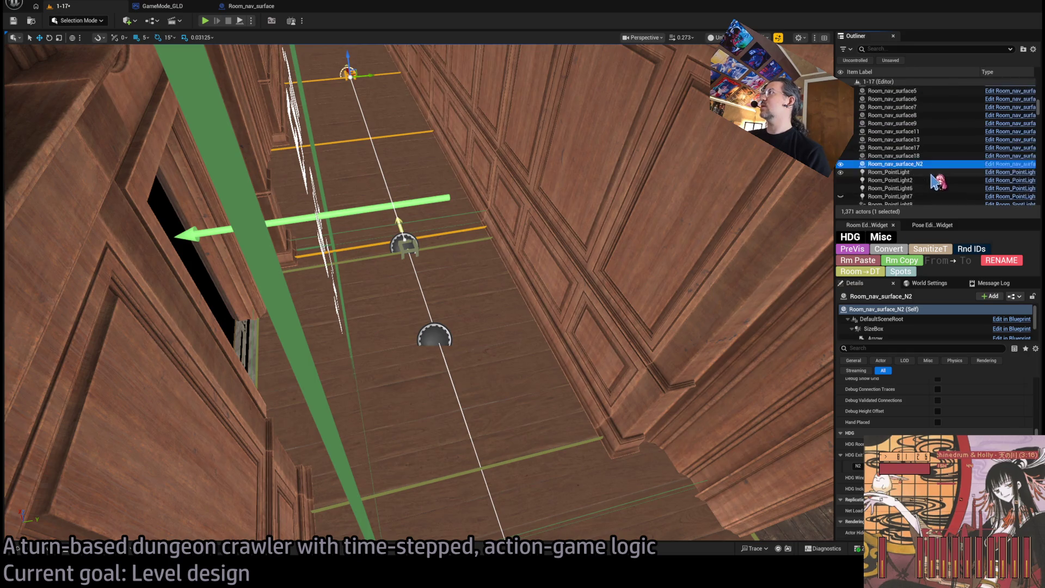
- Rename the copy to Room_nav_surface_Exit-N2
{"action": "scroll", "coordinate": [937, 181], "scroll_direction": "up", "scroll_amount": 5}
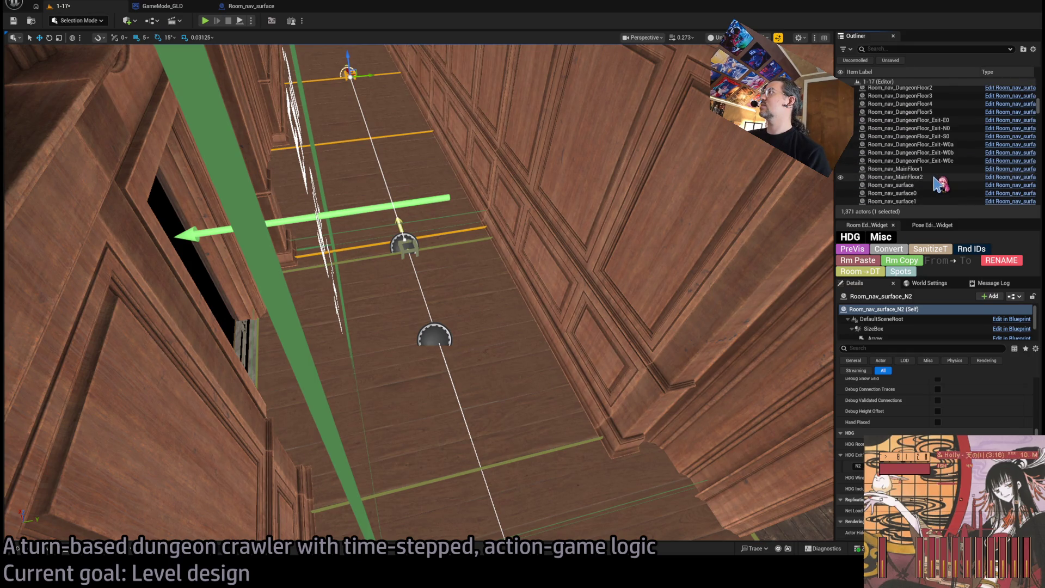
{"action": "scroll", "coordinate": [940, 184], "scroll_direction": "down", "scroll_amount": 5}
{"action": "left_click", "coordinate": [919, 164]}
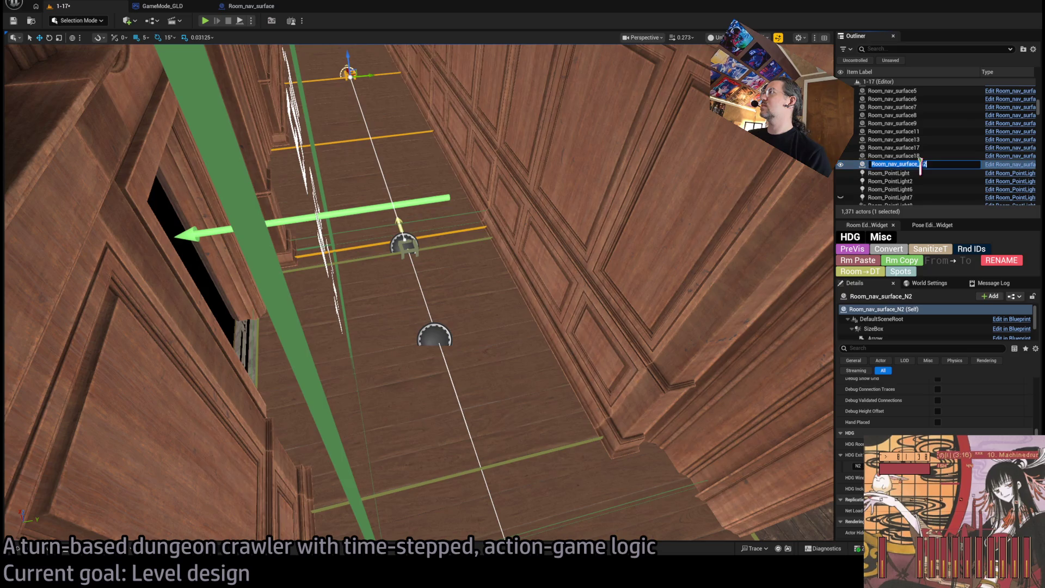
{"action": "type", "text": "Exit-"}
{"action": "key", "text": "Return"}
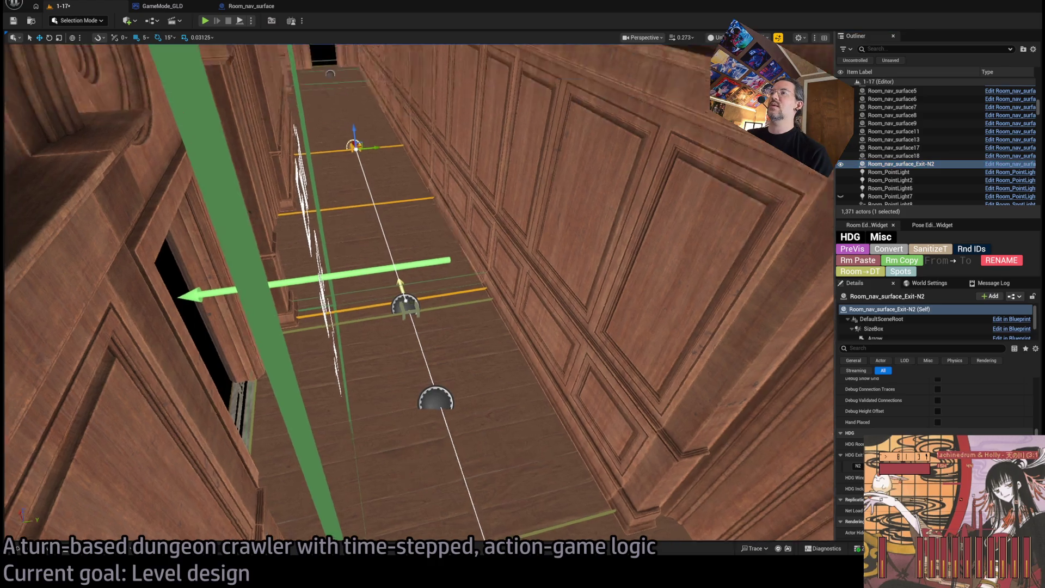
{"action": "left_click_drag", "start_coordinate": [536, 127], "coordinate": [536, 191]}
{"action": "mouse_move", "coordinate": [472, 155]}
{"action": "left_mouse_down"}
{"action": "mouse_move", "coordinate": [471, 115]}
{"action": "mouse_move", "coordinate": [471, 142]}
{"action": "left_mouse_up"}
{"action": "scroll", "coordinate": [956, 423], "scroll_direction": "down", "scroll_amount": 3}
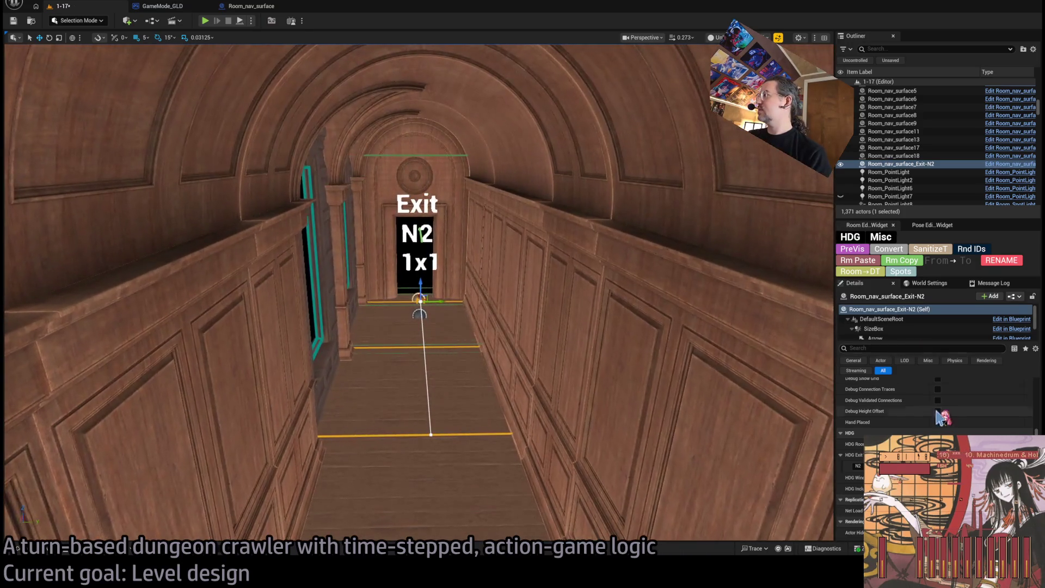
- Set the Exit-N2 nav surface's Location X to 2400 and check its spline end on the floor
{"action": "scroll", "coordinate": [956, 419], "scroll_direction": "up", "scroll_amount": 3}
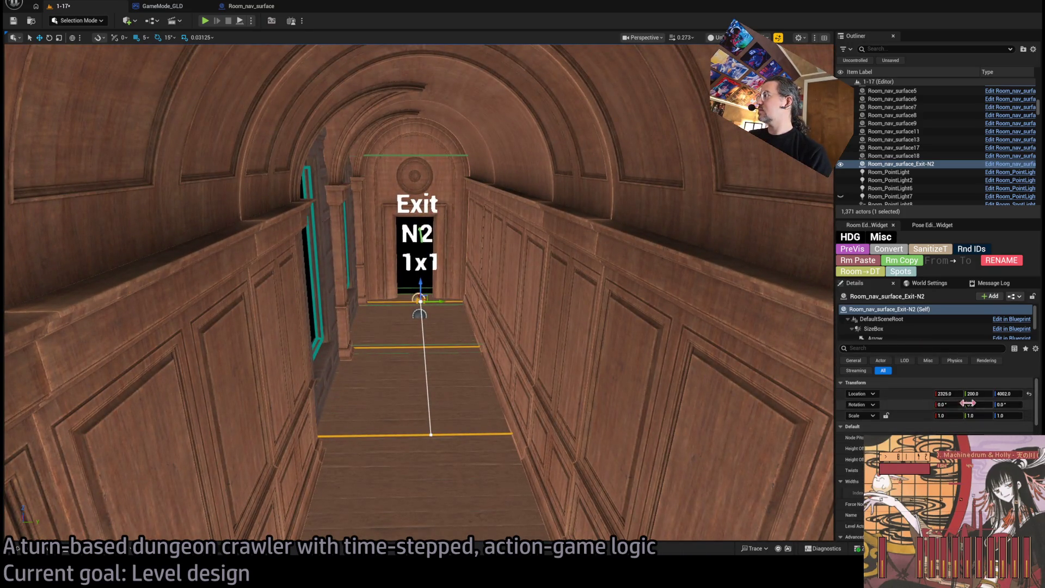
{"action": "type", "text": "2400"}
{"action": "key", "text": "Return"}
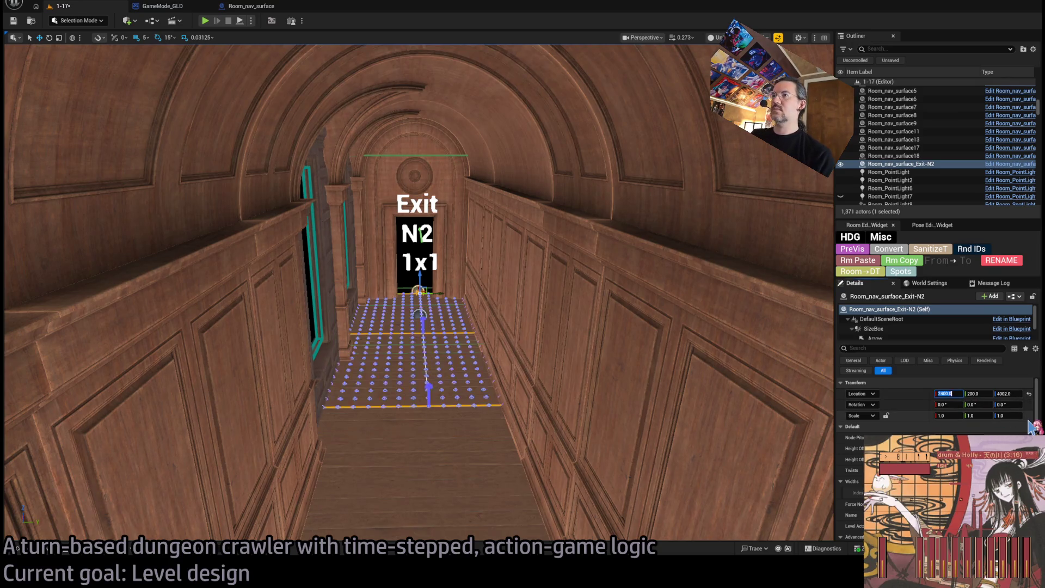
{"action": "left_click", "coordinate": [430, 406]}
{"action": "mouse_move", "coordinate": [443, 412]}
{"action": "left_mouse_down"}
{"action": "mouse_move", "coordinate": [205, 299]}
{"action": "mouse_move", "coordinate": [239, 275]}
{"action": "mouse_move", "coordinate": [384, 456]}
{"action": "mouse_move", "coordinate": [326, 489]}
{"action": "left_mouse_up"}
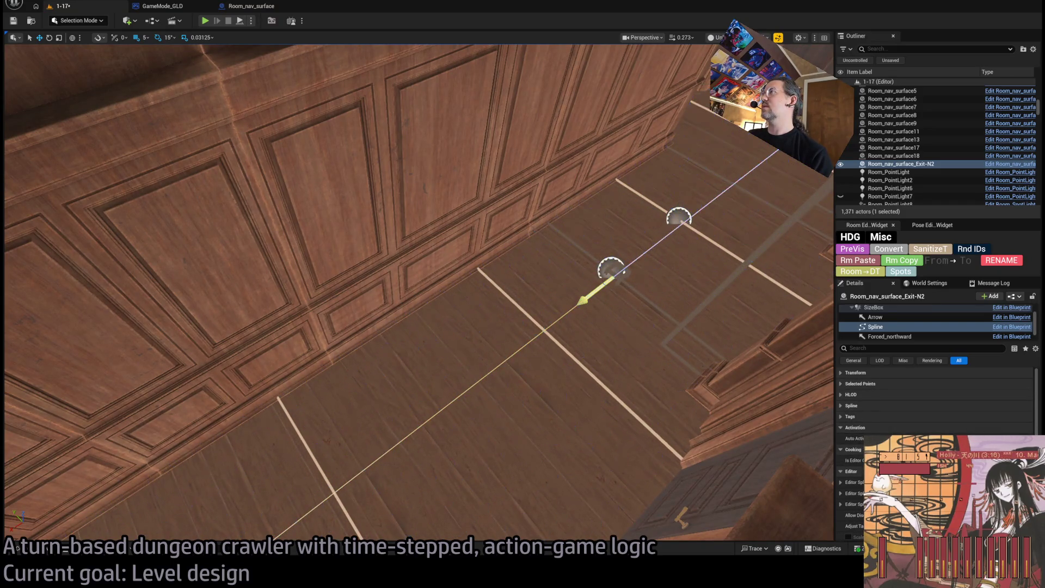
{"action": "left_click_drag", "start_coordinate": [754, 196], "coordinate": [753, 283]}
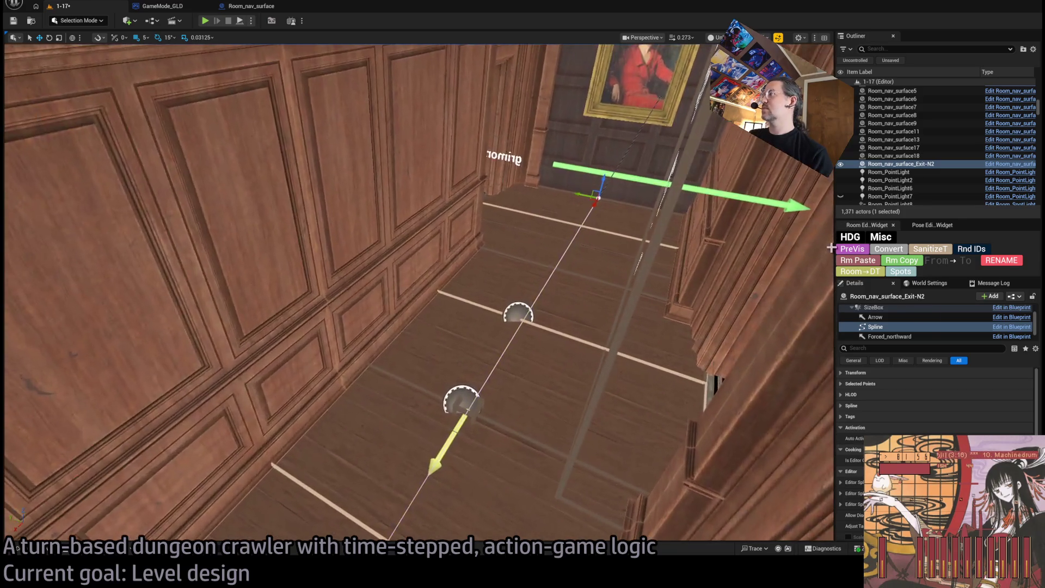
{"action": "scroll", "coordinate": [996, 427], "scroll_direction": "up", "scroll_amount": 2}
{"action": "scroll", "coordinate": [899, 329], "scroll_direction": "up", "scroll_amount": 2}
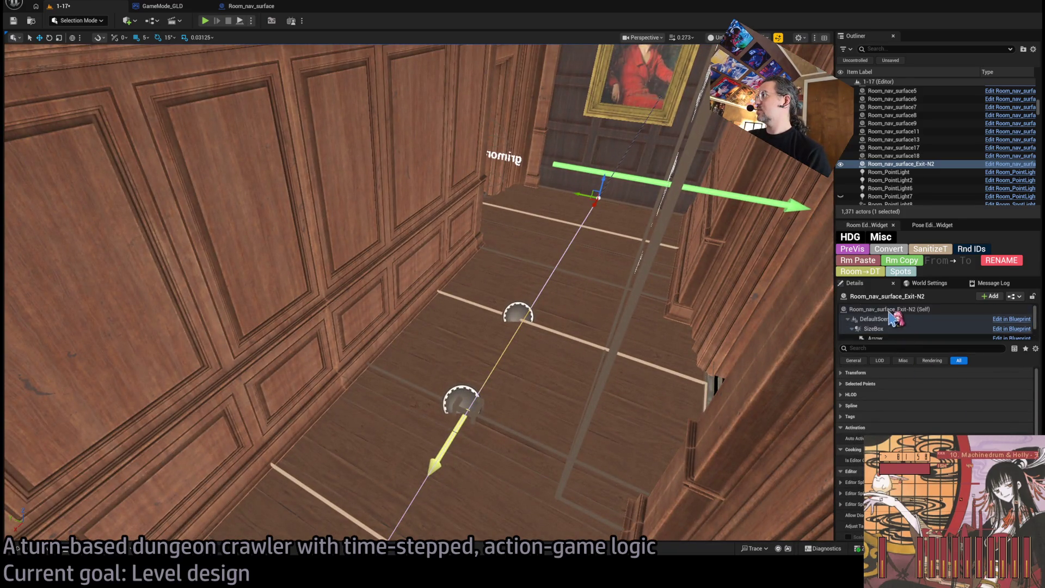
- Reselect the whole nav surface actor and start a Play-In-Editor test with Alt+P
{"action": "left_click", "coordinate": [889, 309]}
{"action": "scroll", "coordinate": [936, 403], "scroll_direction": "down", "scroll_amount": 5}
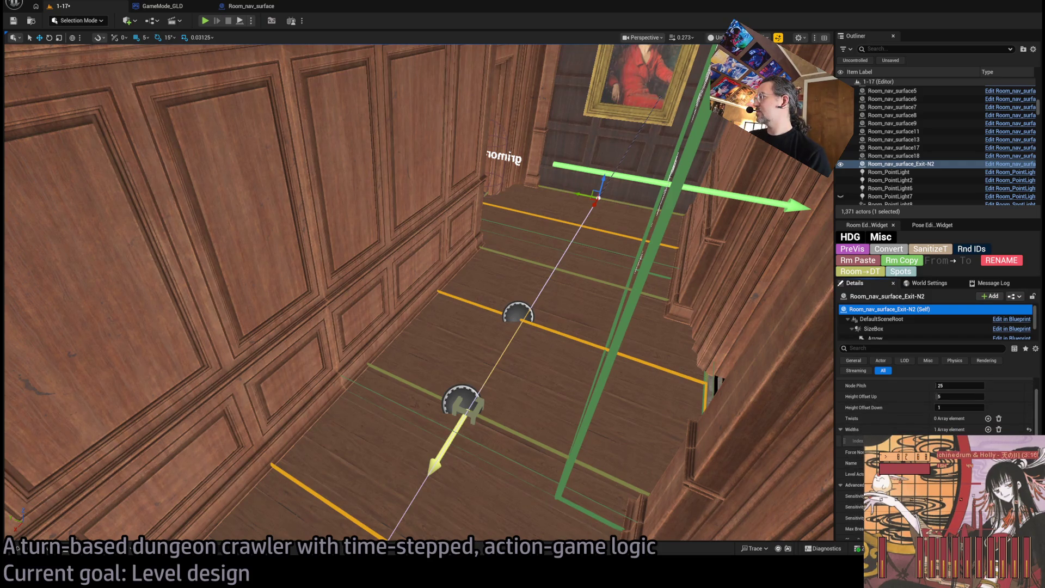
{"action": "scroll", "coordinate": [936, 408], "scroll_direction": "up", "scroll_amount": 1}
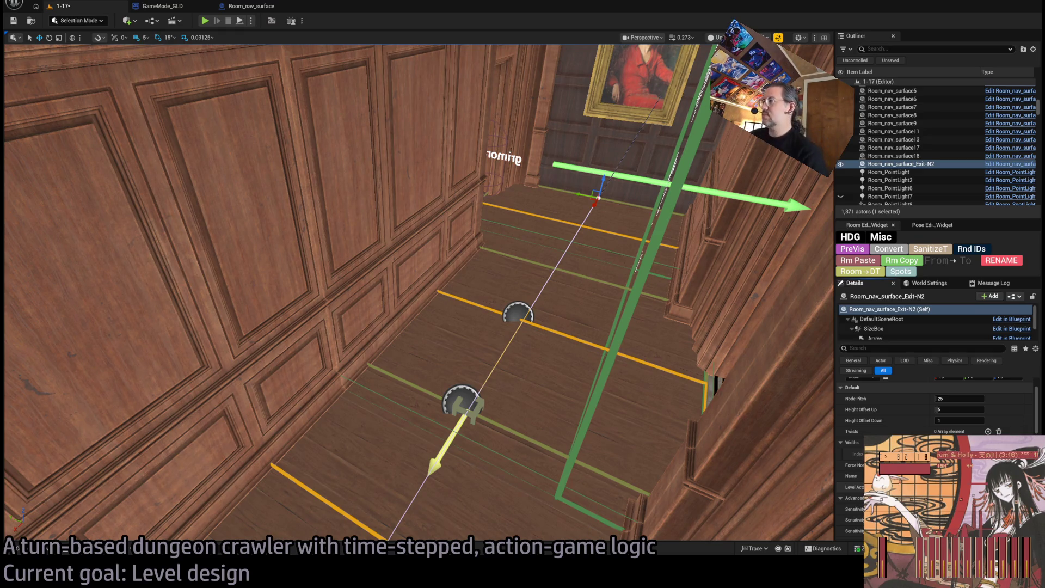
{"action": "scroll", "coordinate": [936, 413], "scroll_direction": "up", "scroll_amount": 2}
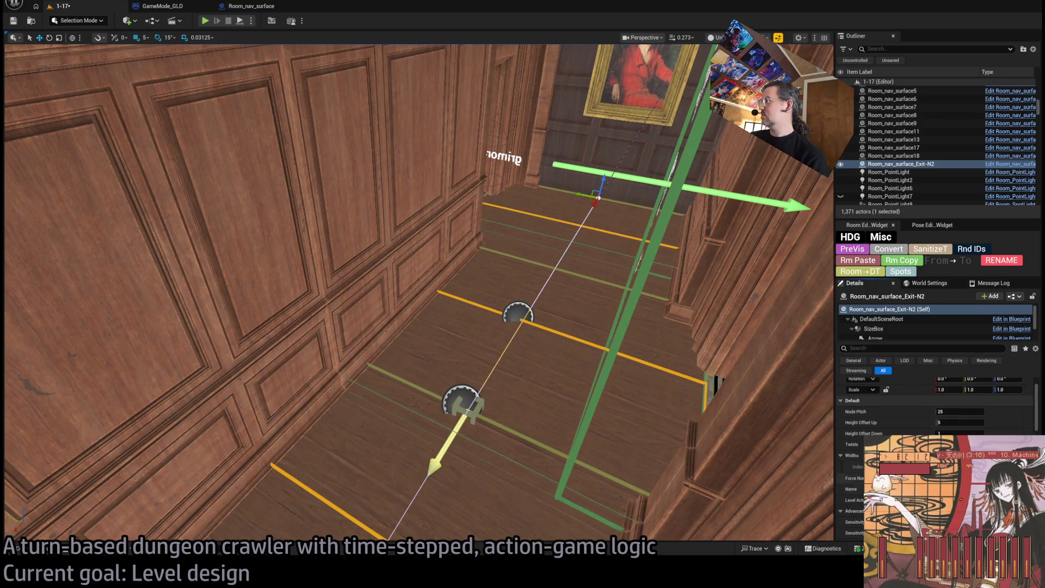
{"action": "scroll", "coordinate": [936, 403], "scroll_direction": "down", "scroll_amount": 5}
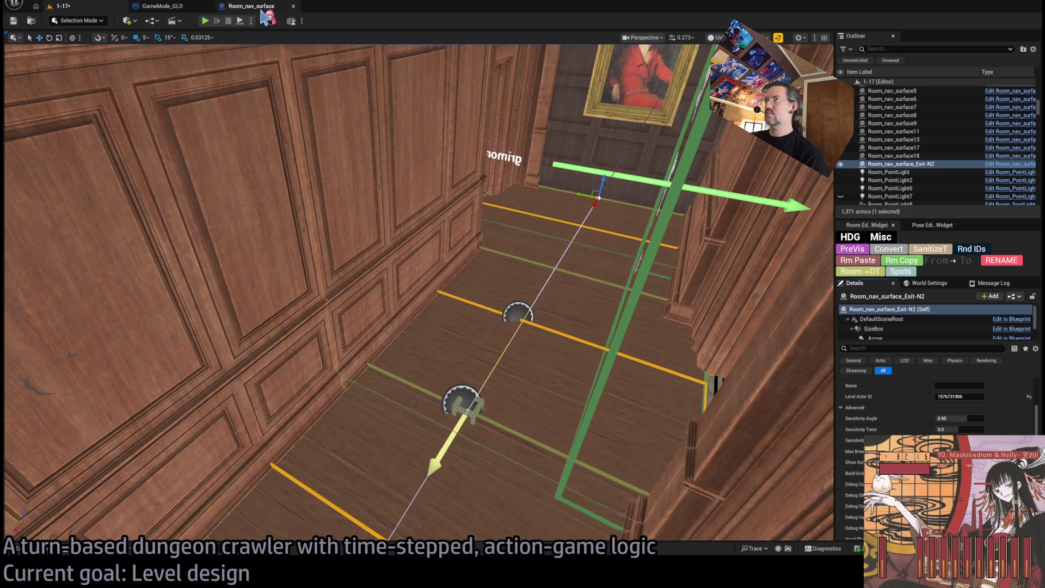
{"action": "key", "text": "alt+p"}
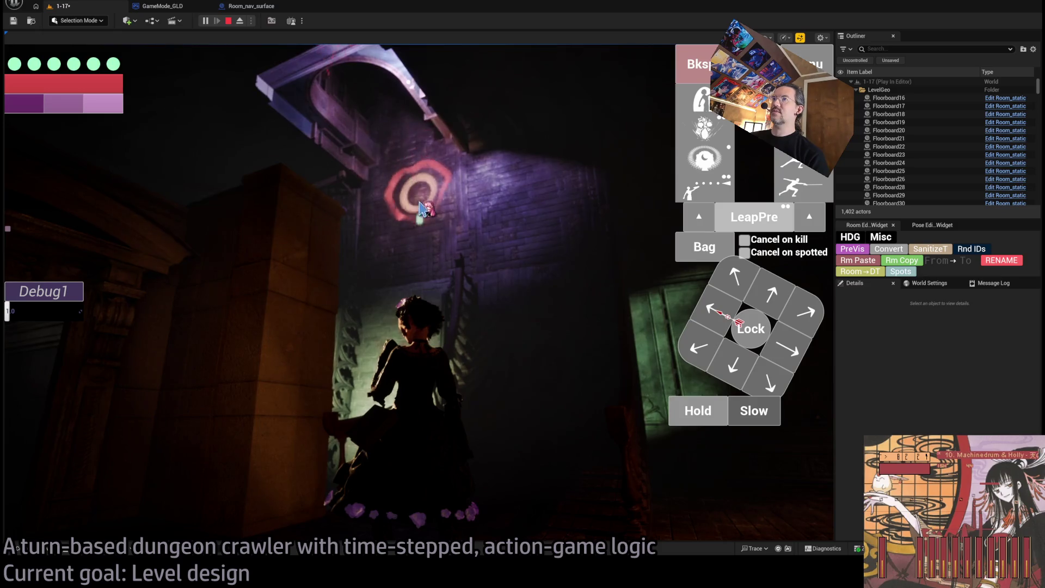
- Walk the character through the wooden corridors, including an up-left move, using queued moves
{"action": "left_click", "coordinate": [408, 213]}
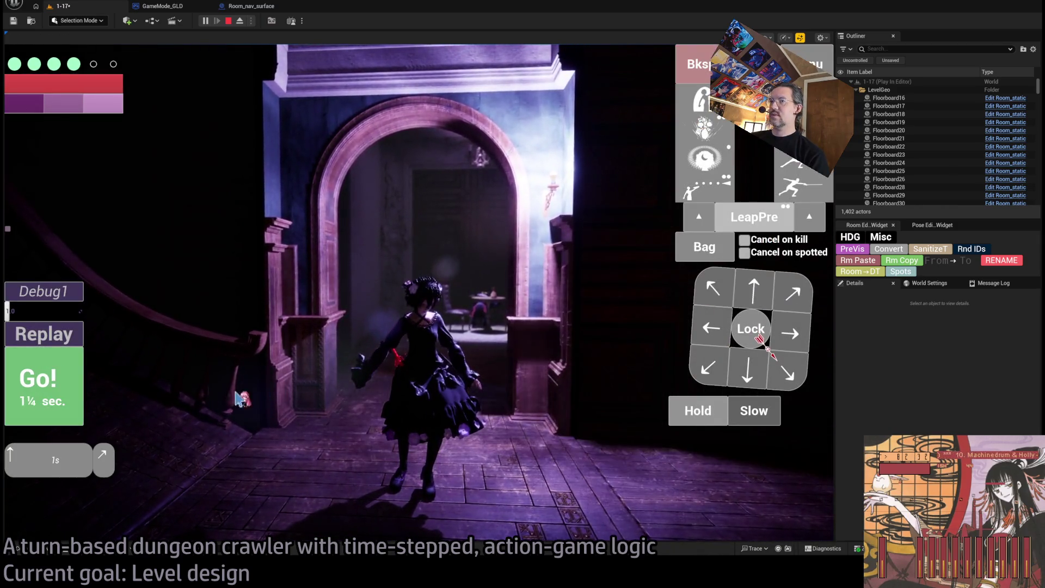
{"action": "left_click", "coordinate": [239, 399]}
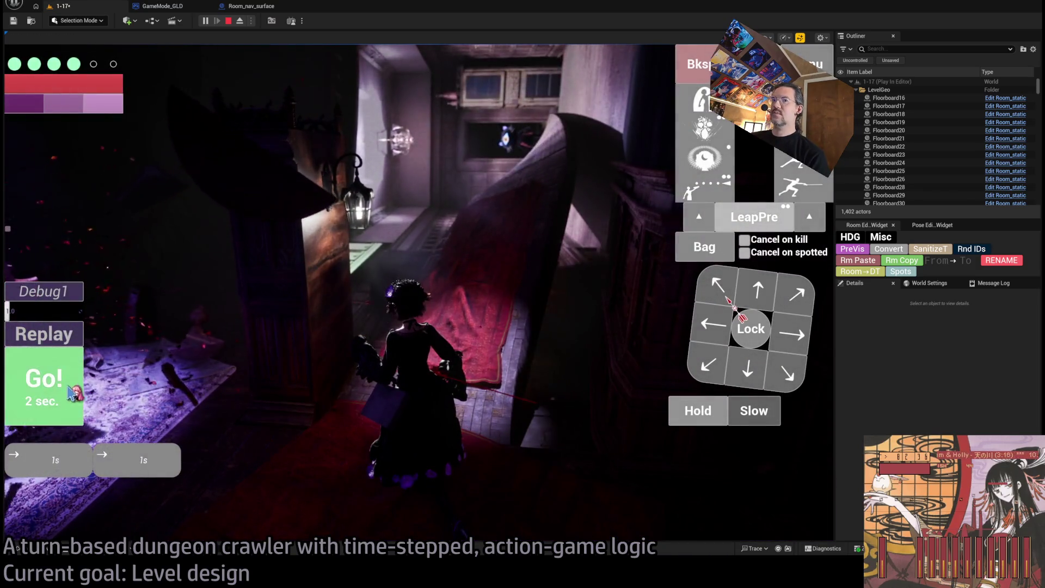
{"action": "left_click", "coordinate": [69, 387]}
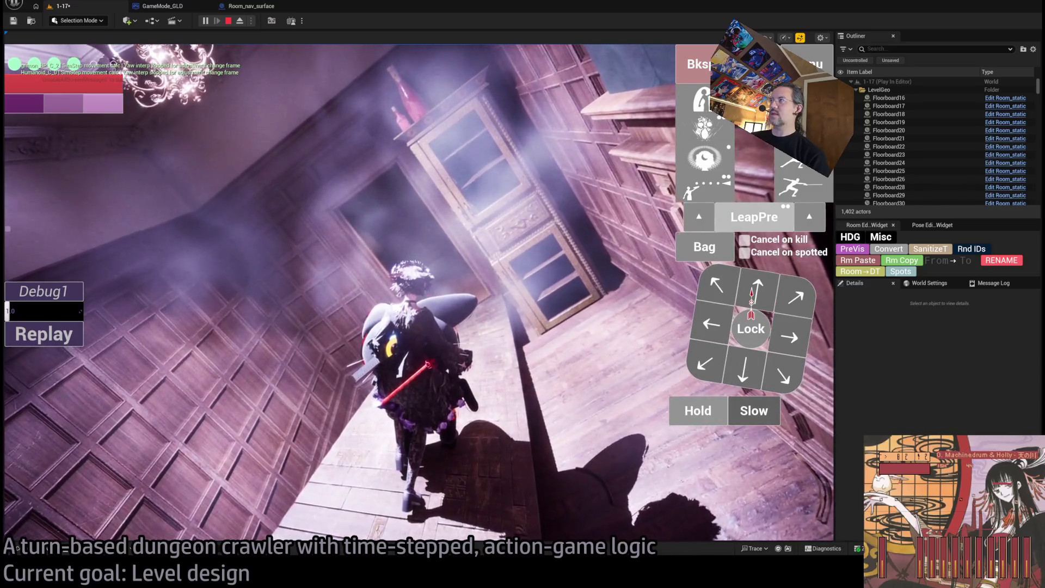
{"action": "left_click", "coordinate": [716, 284]}
{"action": "left_click", "coordinate": [49, 384]}
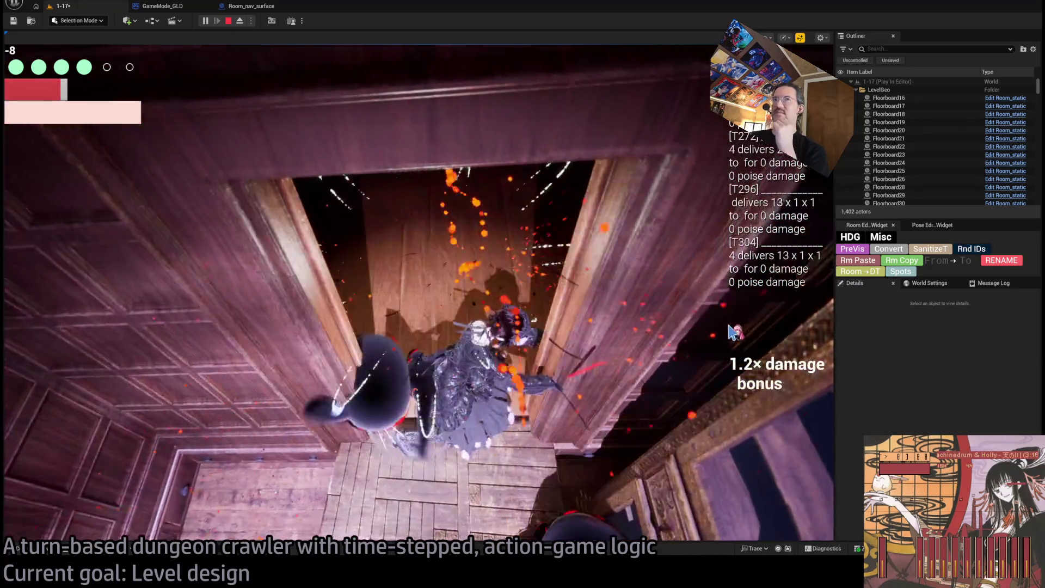
- Target the nearby cat-like enemy and attack it with two queued thrust attacks
{"action": "left_click", "coordinate": [752, 329]}
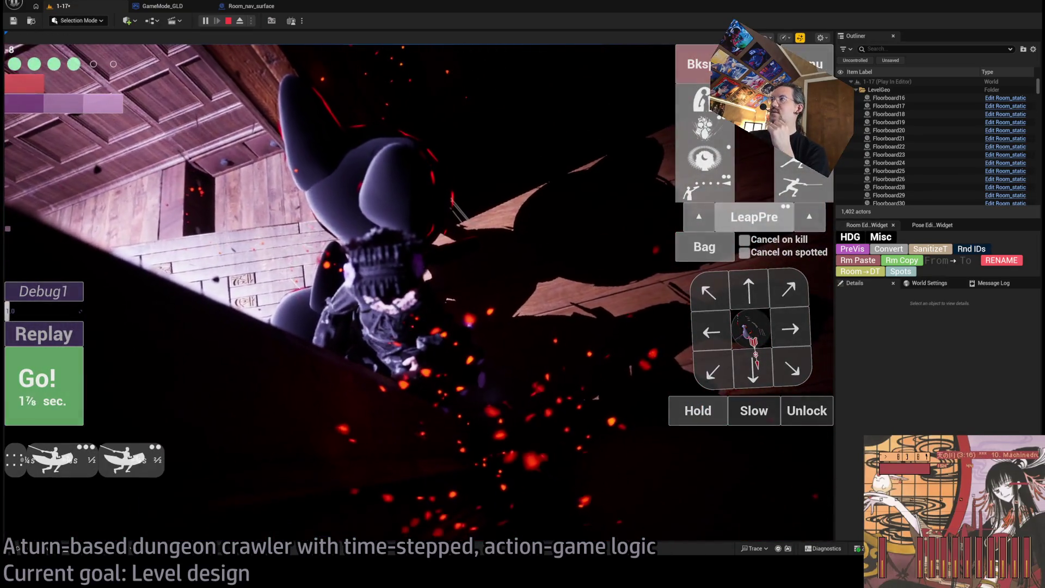
{"action": "left_click", "coordinate": [796, 163]}
{"action": "left_click", "coordinate": [28, 388]}
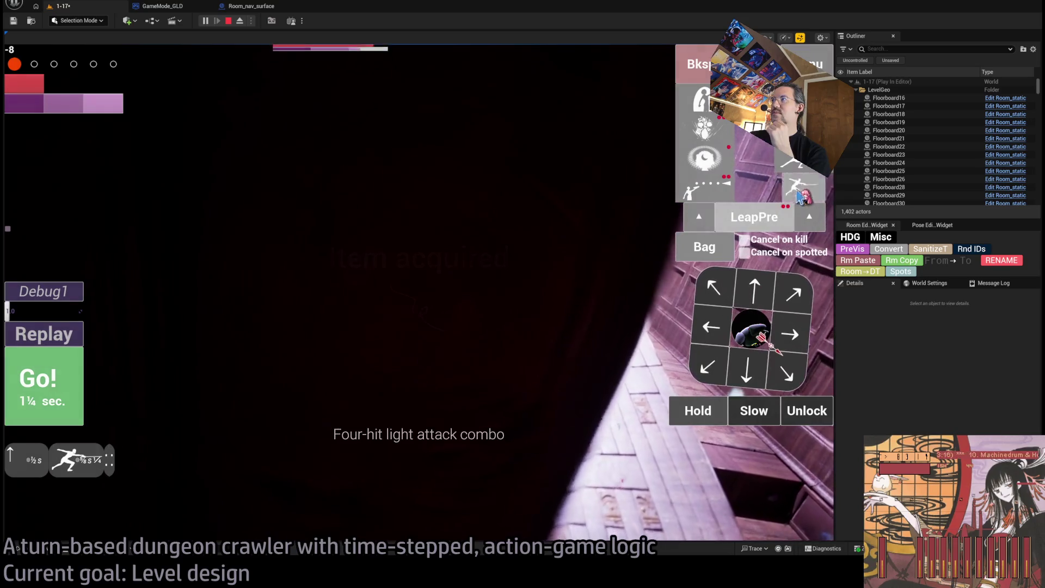
{"action": "left_click", "coordinate": [81, 359]}
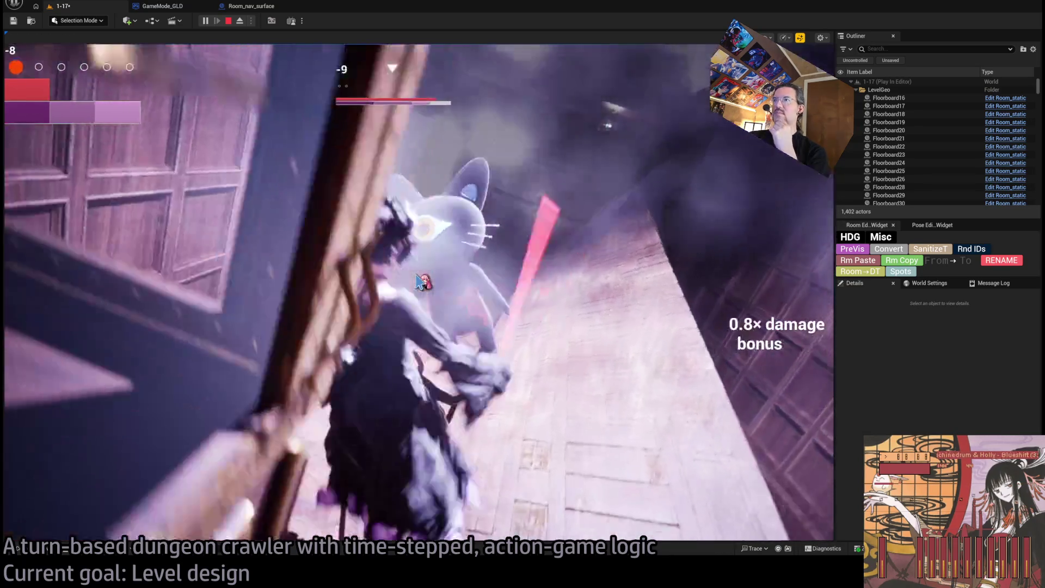
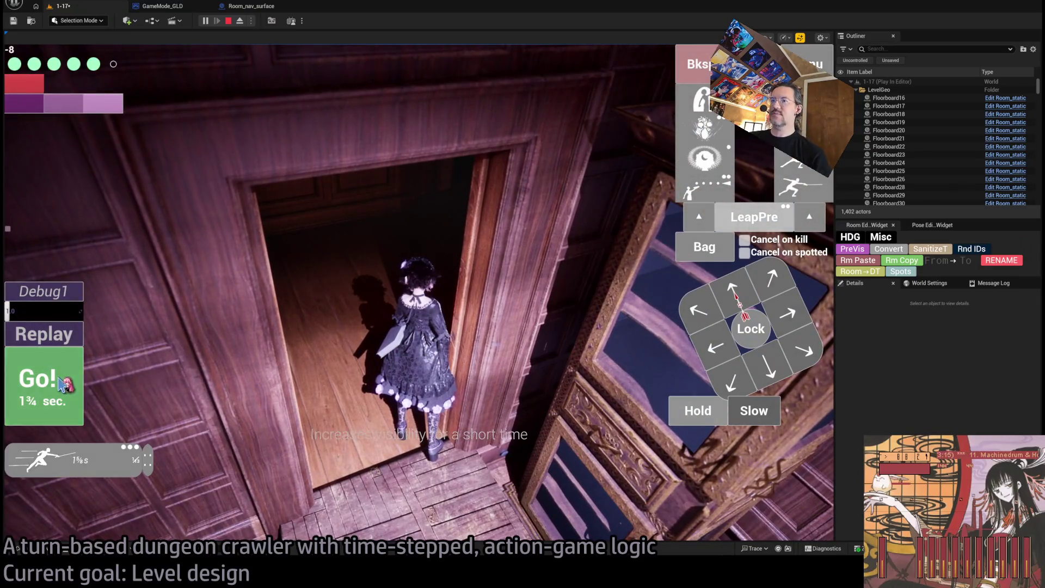
- Run the planned turn so the character exits through the doorway, then end the playtest
{"action": "left_click", "coordinate": [60, 378]}
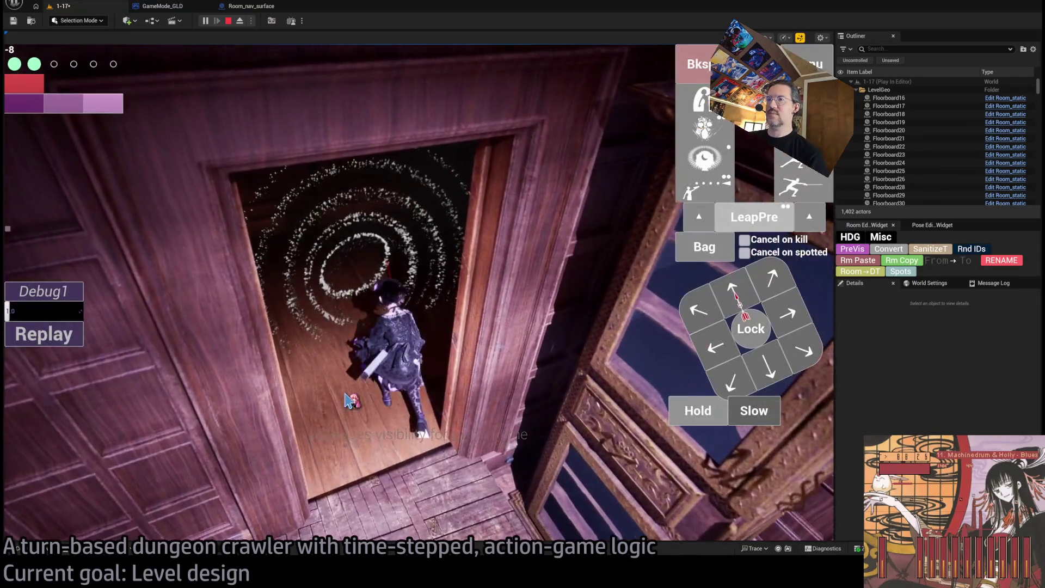
{"action": "key", "text": "Escape"}
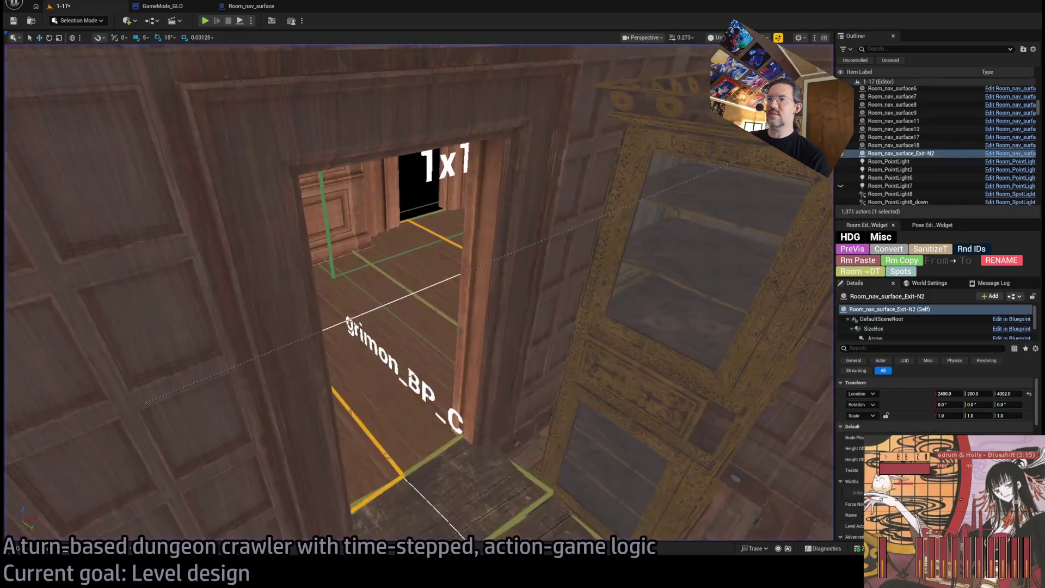
- Focus on the Exit N2 marker, fly down the corridor, and start a fresh playtest
{"action": "key", "text": "f"}
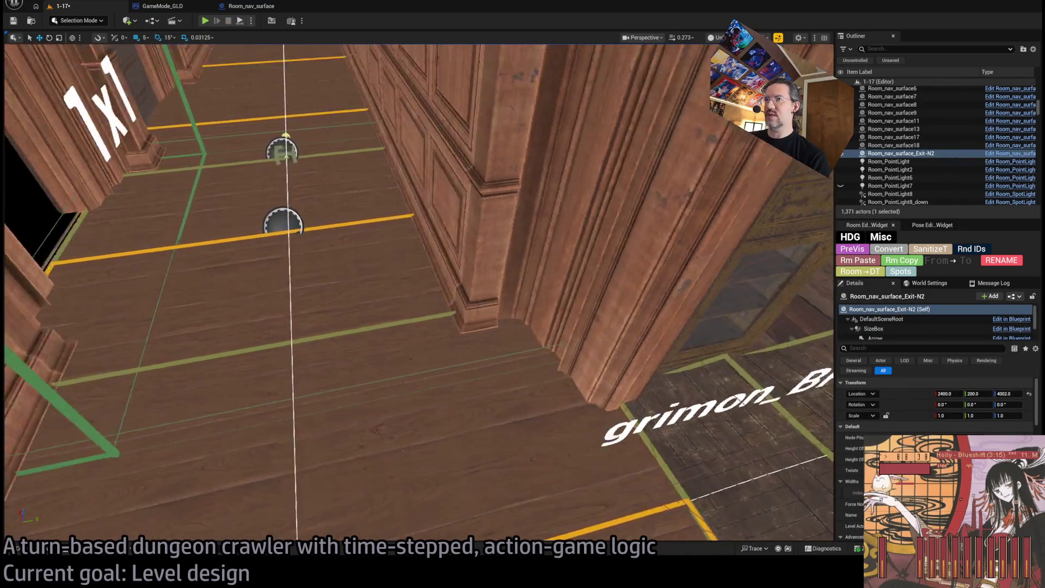
{"action": "scroll", "coordinate": [919, 419], "scroll_direction": "down", "scroll_amount": 5}
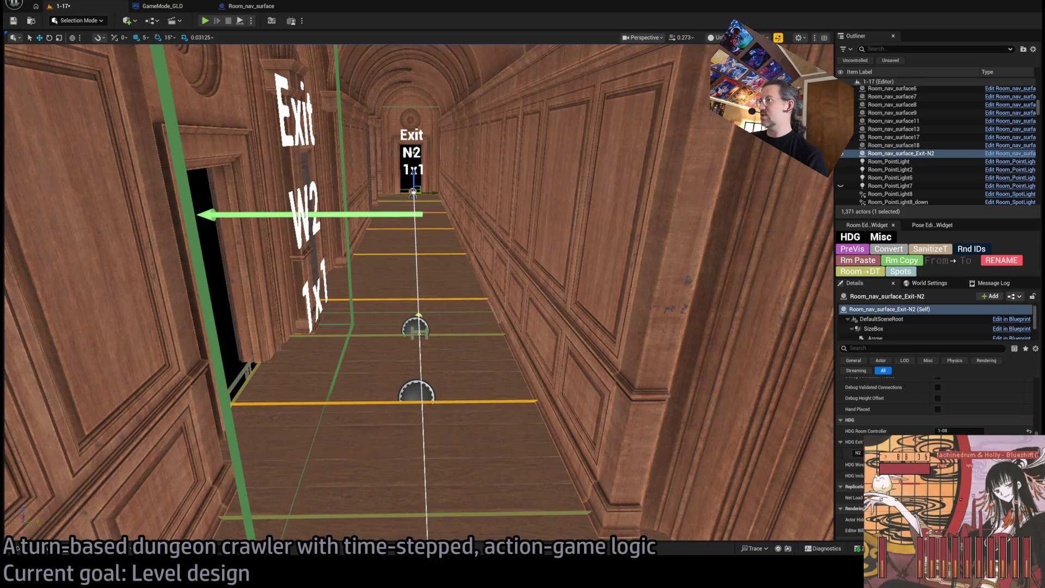
{"action": "left_click_drag", "start_coordinate": [566, 368], "coordinate": [500, 305]}
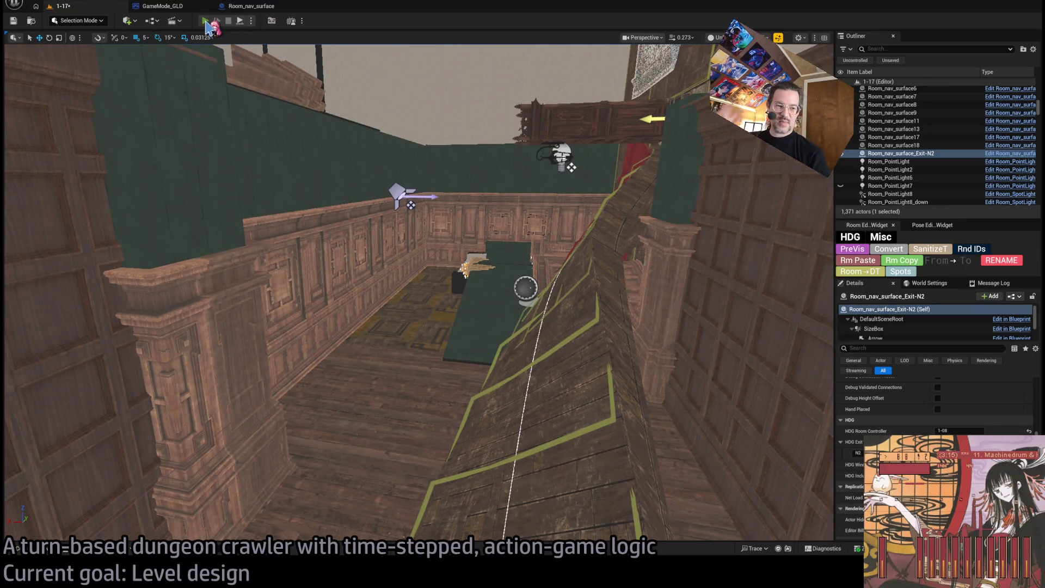
{"action": "left_click", "coordinate": [205, 21]}
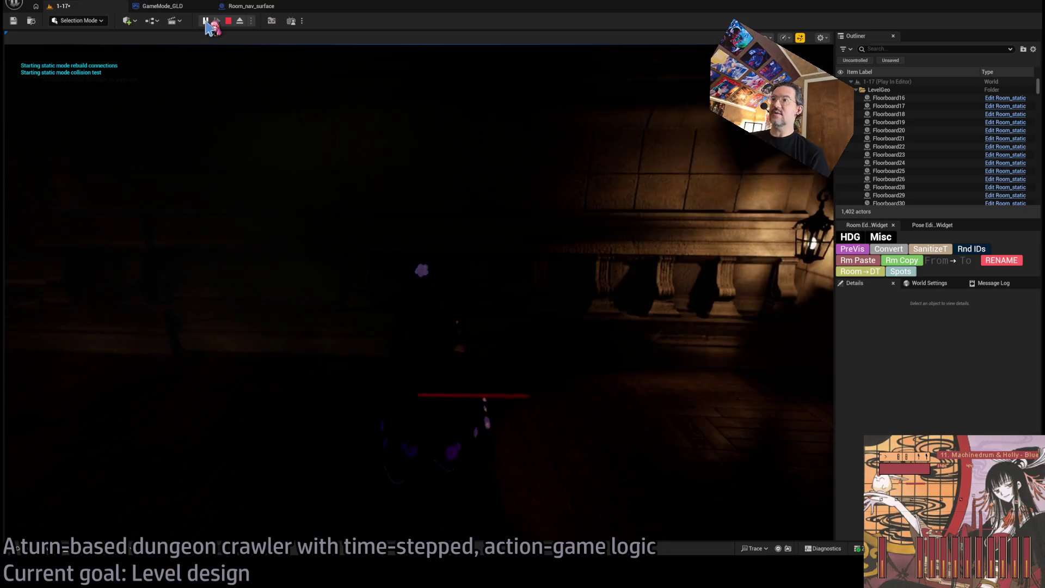
- Stop the playtest and move Spawn_marker across the room beside the candle-lit table
{"action": "key", "text": "Escape"}
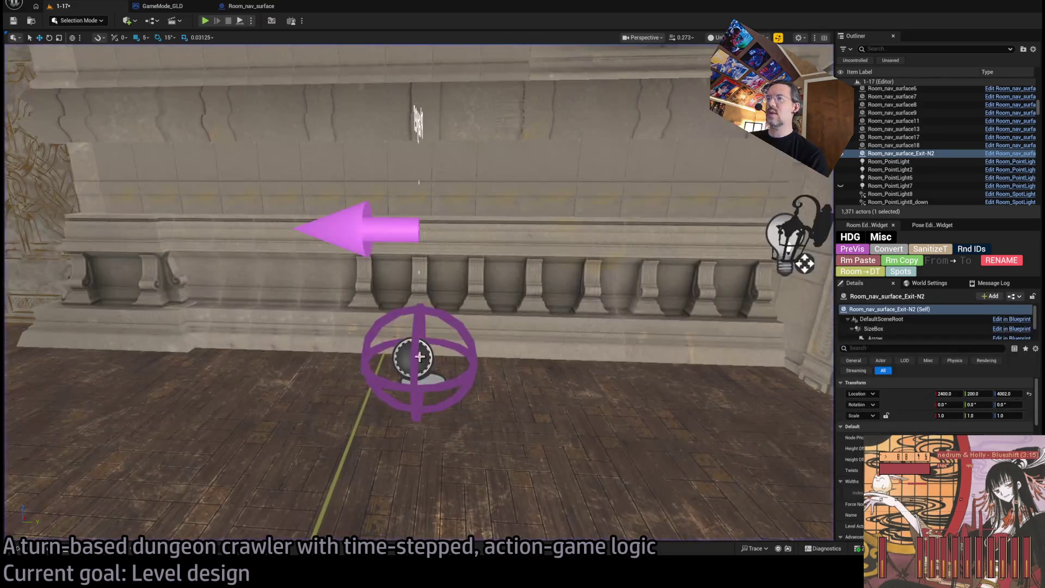
{"action": "left_click", "coordinate": [411, 366]}
{"action": "scroll", "coordinate": [419, 294], "scroll_direction": "down", "scroll_amount": 3}
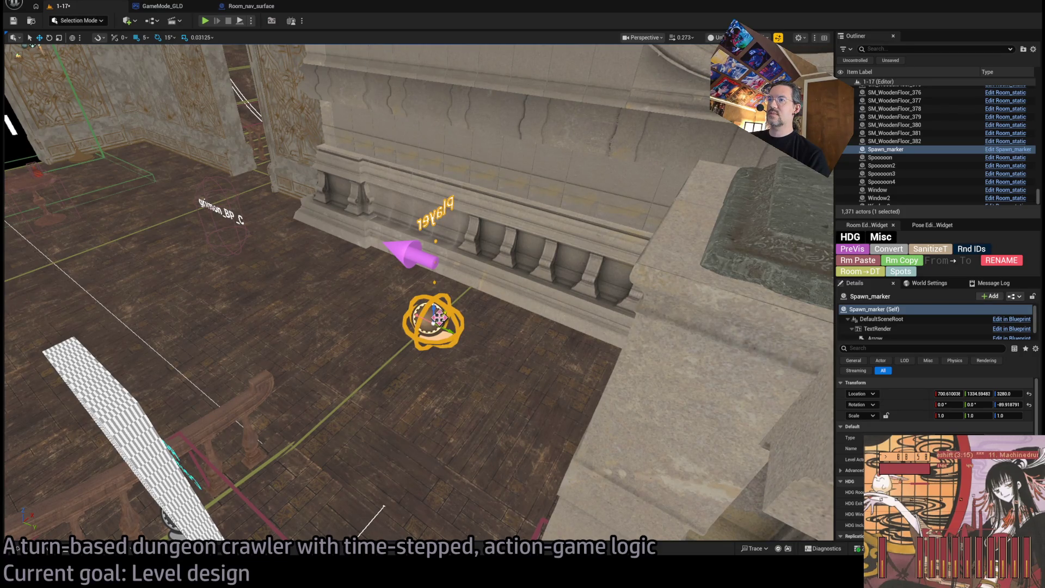
{"action": "mouse_move", "coordinate": [439, 315]}
{"action": "left_mouse_down"}
{"action": "mouse_move", "coordinate": [198, 205]}
{"action": "mouse_move", "coordinate": [120, 145]}
{"action": "left_mouse_up"}
{"action": "key", "text": "f"}
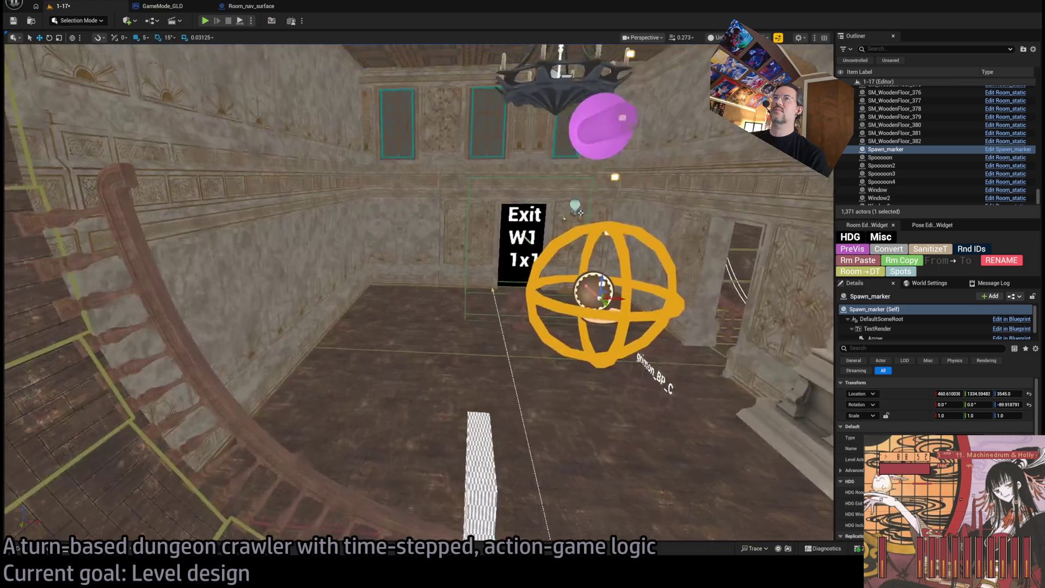
{"action": "mouse_move", "coordinate": [541, 362]}
{"action": "left_mouse_down"}
{"action": "mouse_move", "coordinate": [268, 70]}
{"action": "mouse_move", "coordinate": [304, 326]}
{"action": "mouse_move", "coordinate": [381, 310]}
{"action": "mouse_move", "coordinate": [371, 309]}
{"action": "left_mouse_up"}
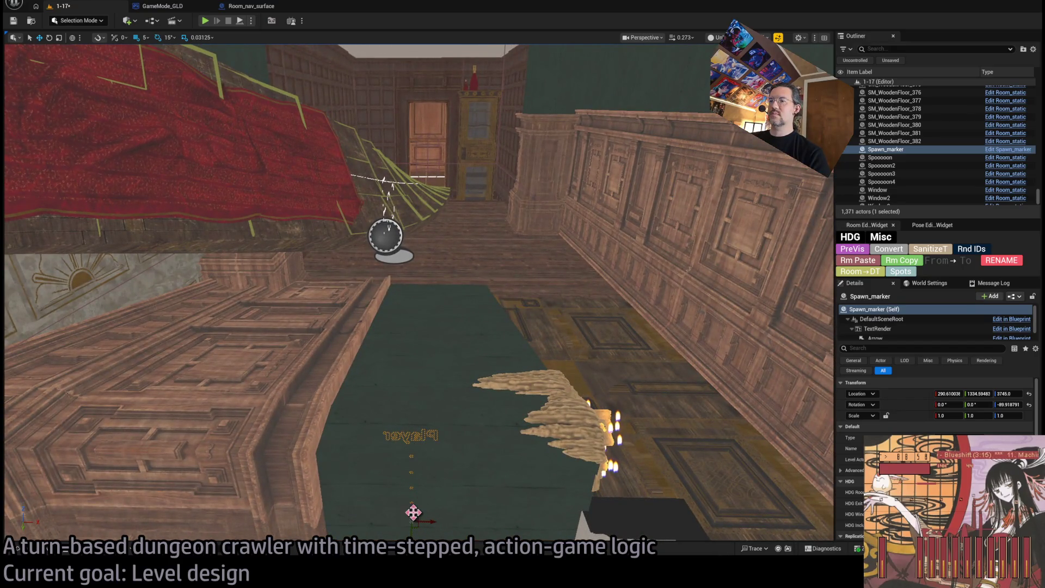
- Check the spawn marker's new spot near the far door and playtest from it
{"action": "left_click_drag", "start_coordinate": [413, 512], "coordinate": [387, 424]}
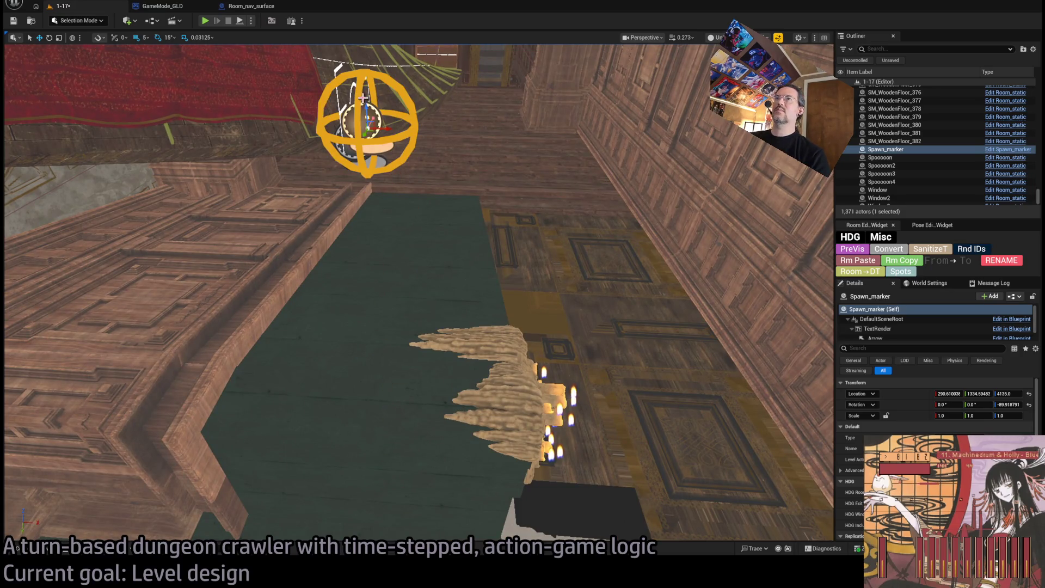
{"action": "left_click_drag", "start_coordinate": [363, 98], "coordinate": [406, 188]}
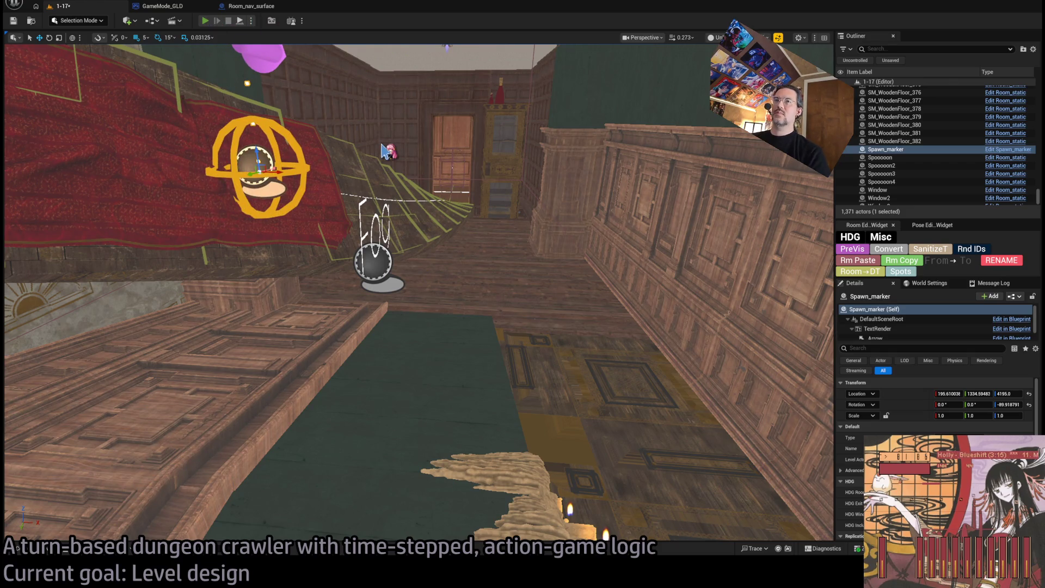
{"action": "key", "text": "alt+p"}
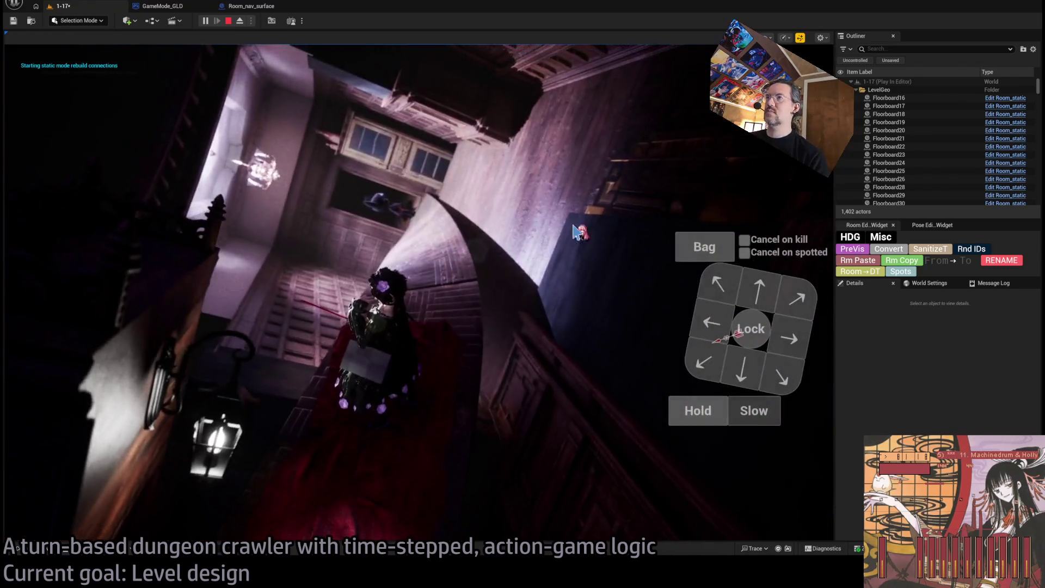
- Lock onto and attack the cat, advance into the dark room, and face the lit wall
{"action": "left_click", "coordinate": [50, 382]}
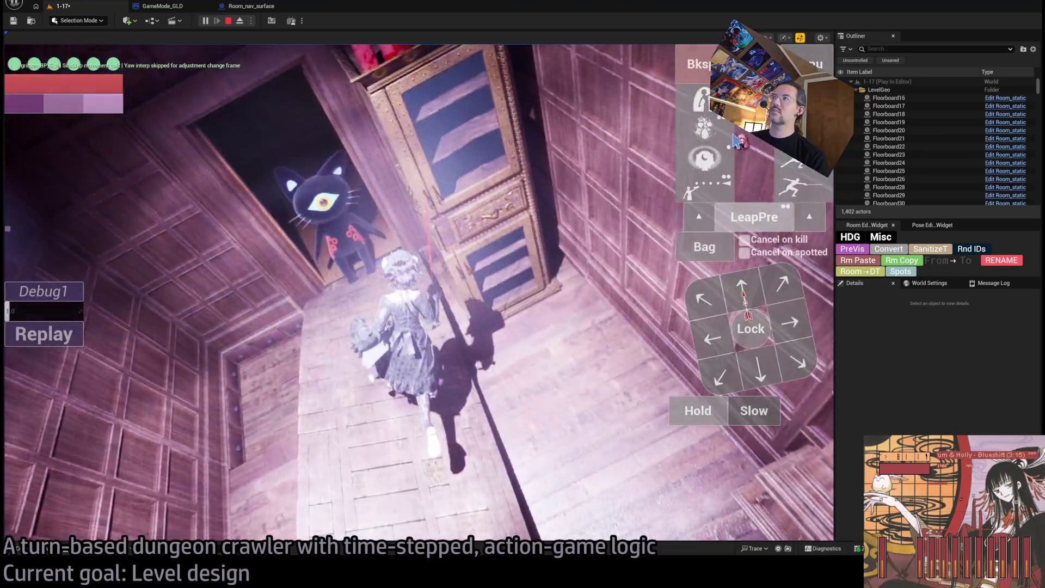
{"action": "left_click", "coordinate": [756, 337]}
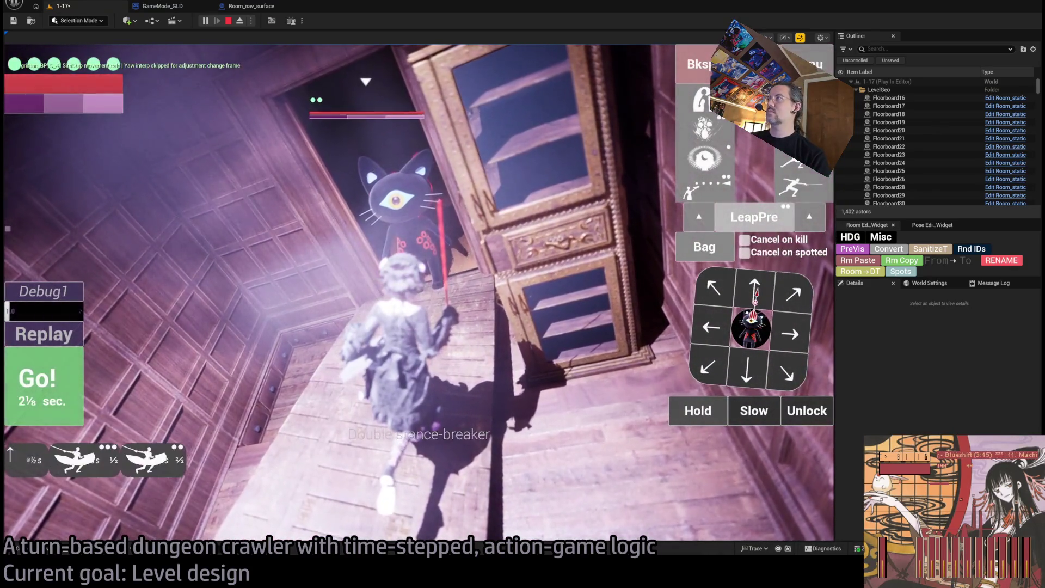
{"action": "key", "text": "space"}
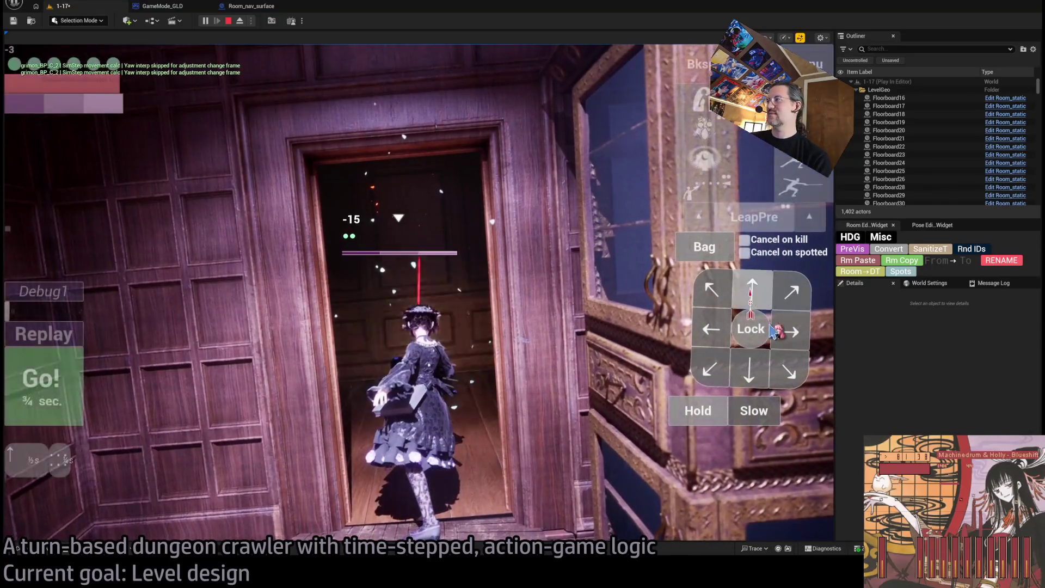
{"action": "left_click", "coordinate": [80, 382]}
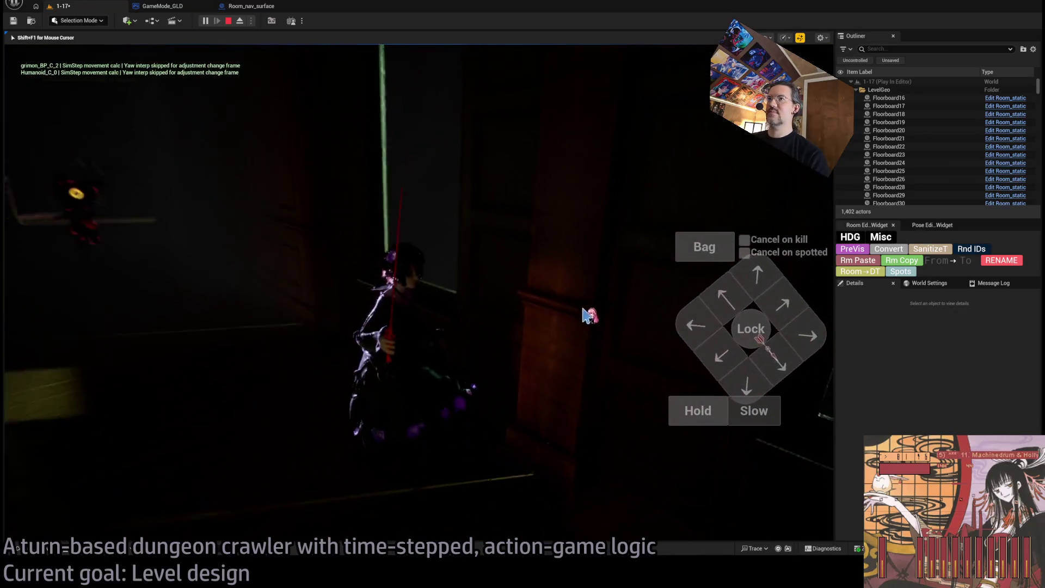
{"action": "left_click", "coordinate": [785, 332]}
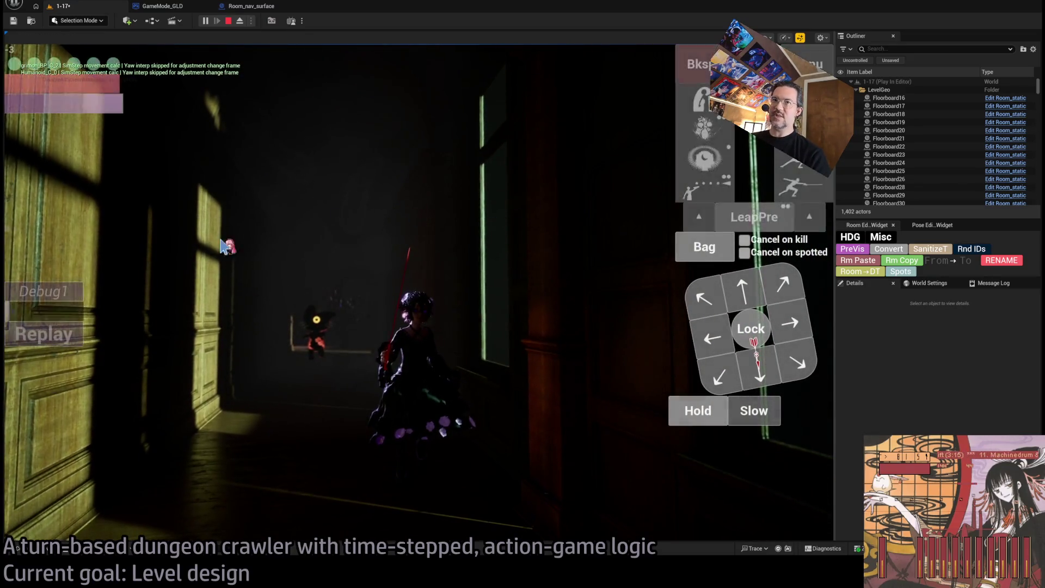
- Play turns attacking, holding and walking until the character passes the green doorway
{"action": "left_click", "coordinate": [726, 298]}
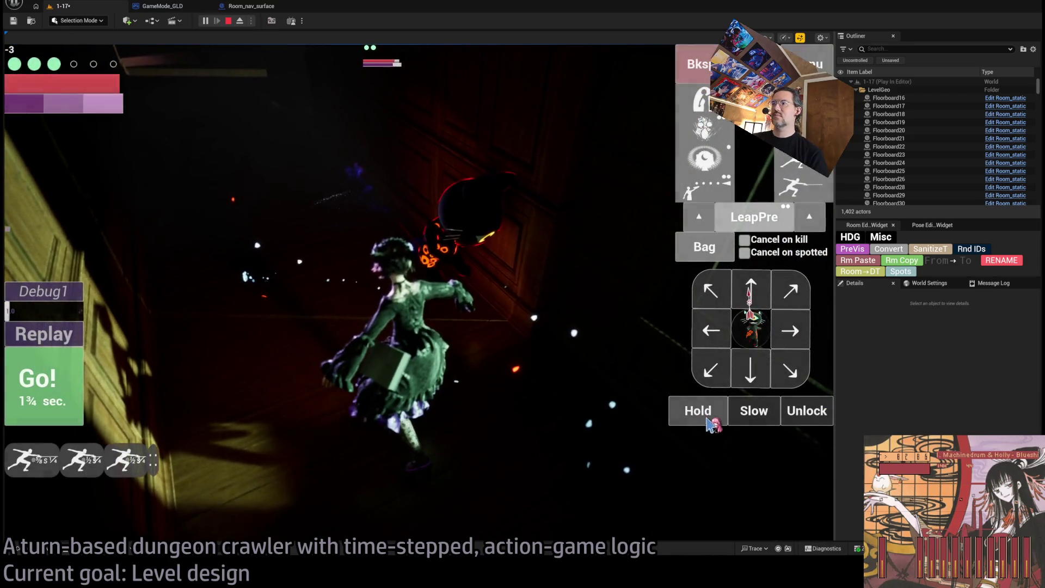
{"action": "left_click", "coordinate": [708, 417]}
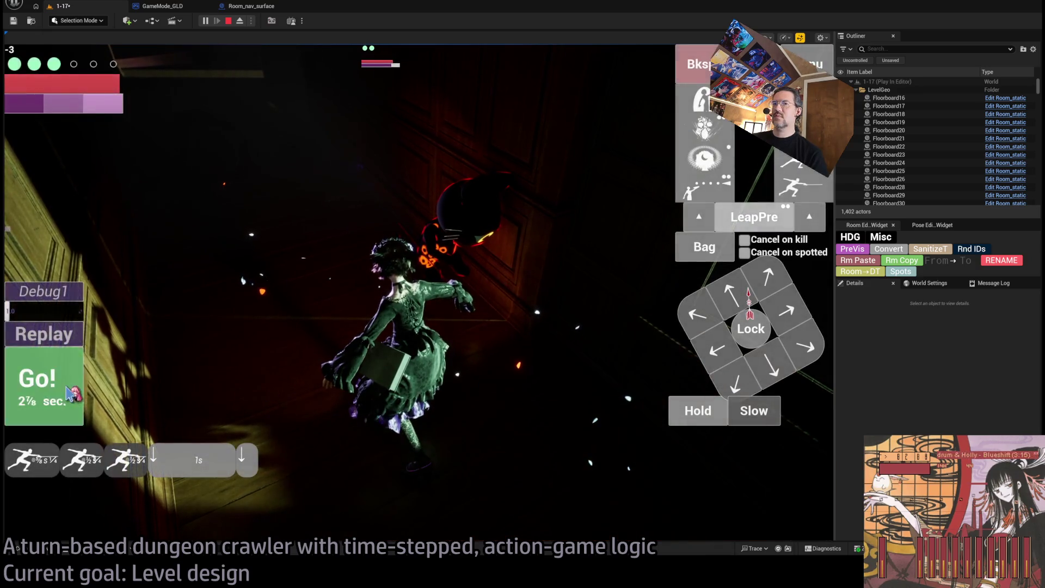
{"action": "left_click", "coordinate": [41, 389]}
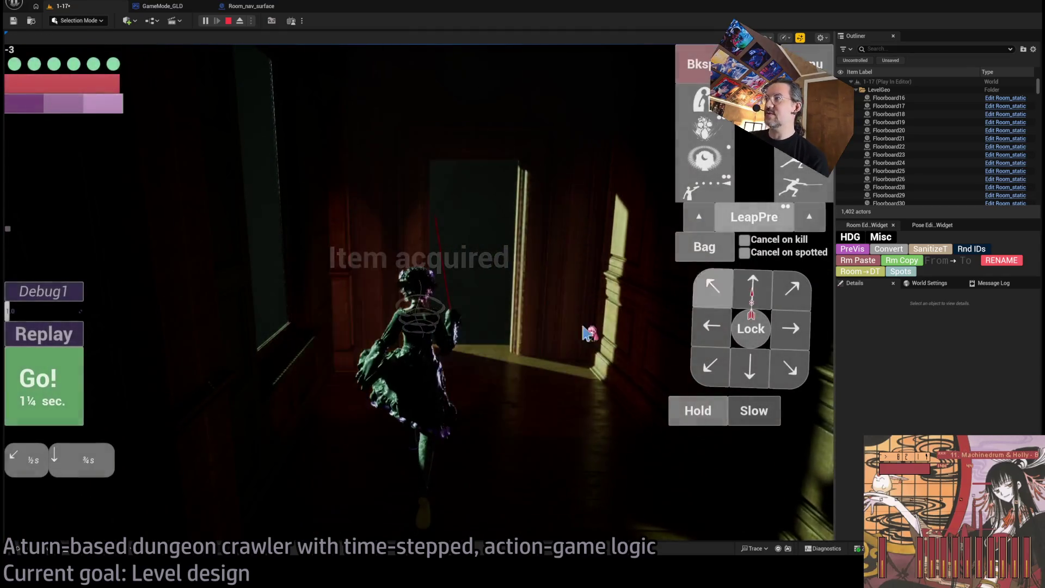
{"action": "left_click", "coordinate": [72, 386]}
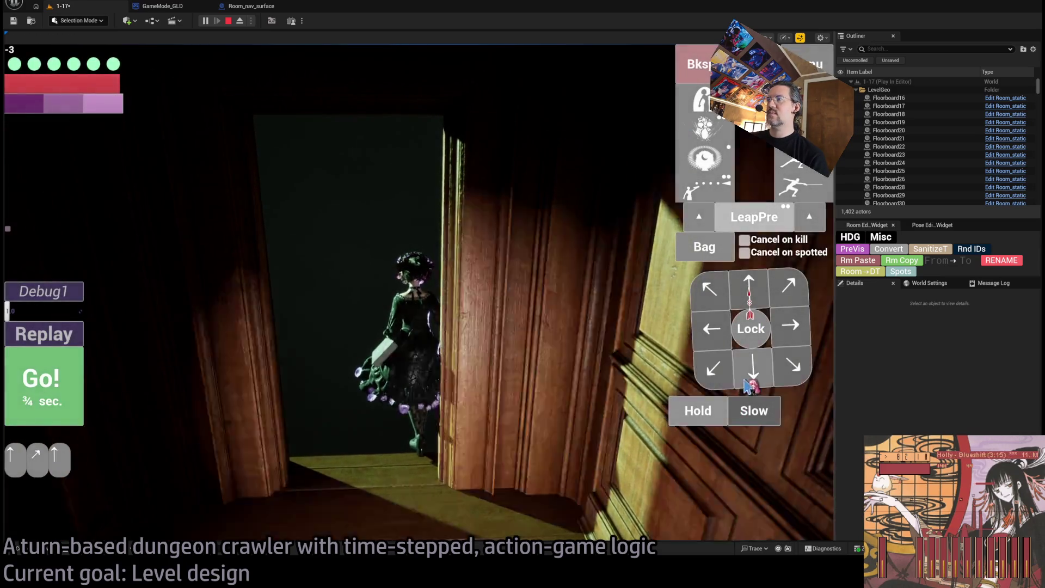
{"action": "left_click", "coordinate": [748, 381]}
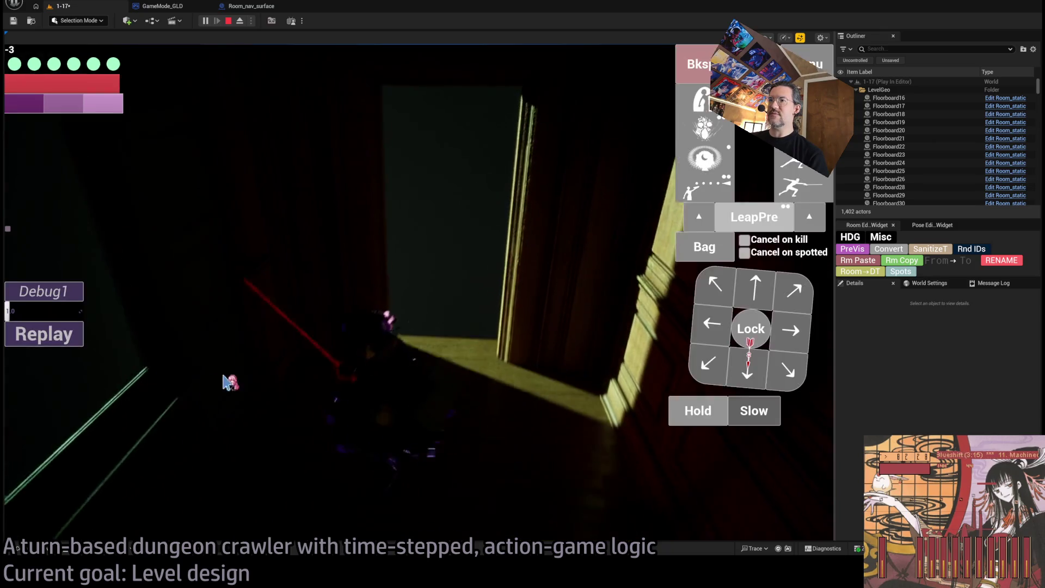
{"action": "left_click", "coordinate": [792, 289]}
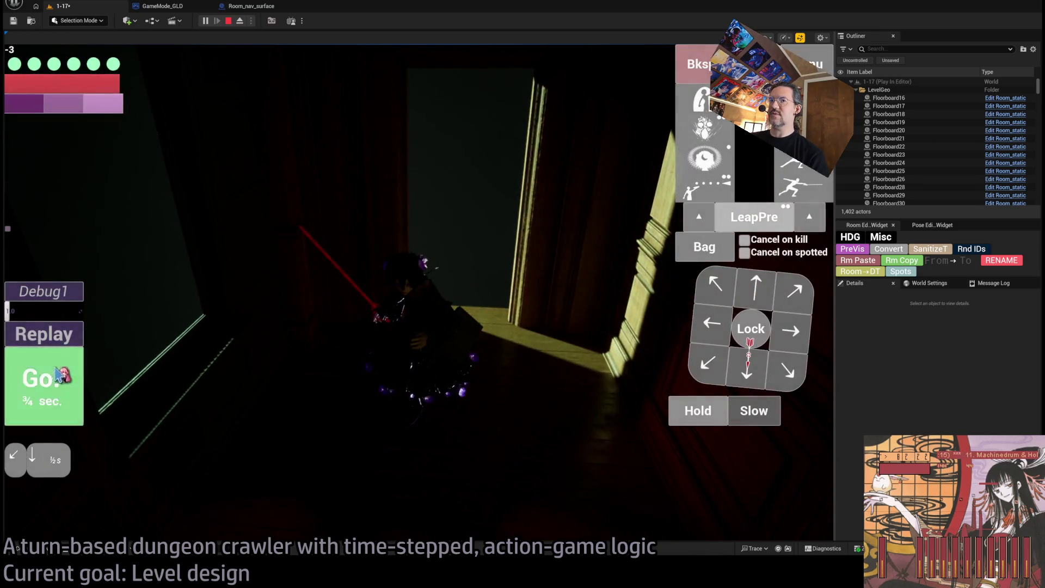
{"action": "left_click", "coordinate": [66, 378]}
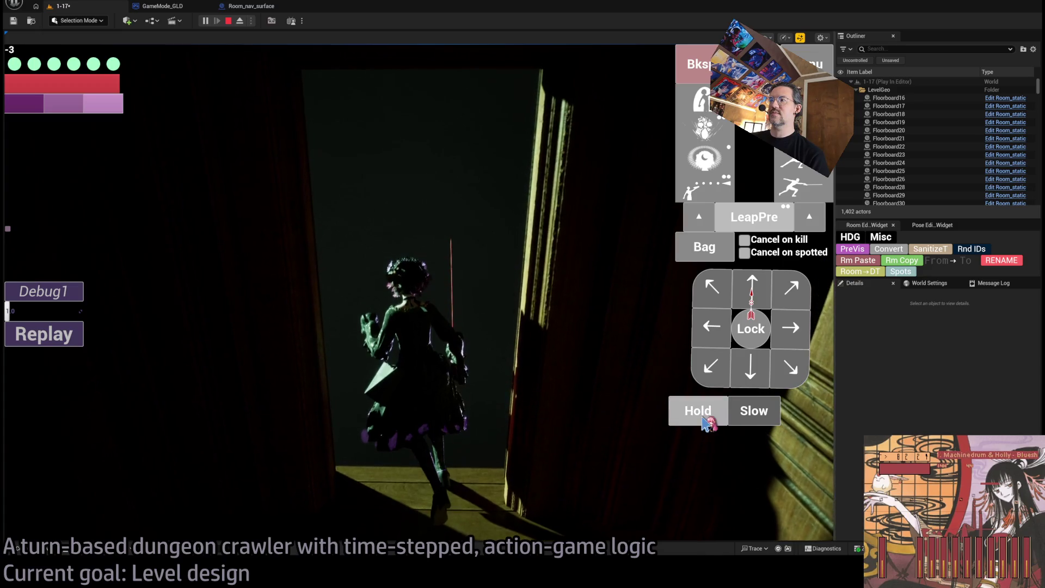
{"action": "left_click", "coordinate": [690, 420]}
{"action": "left_click", "coordinate": [54, 381]}
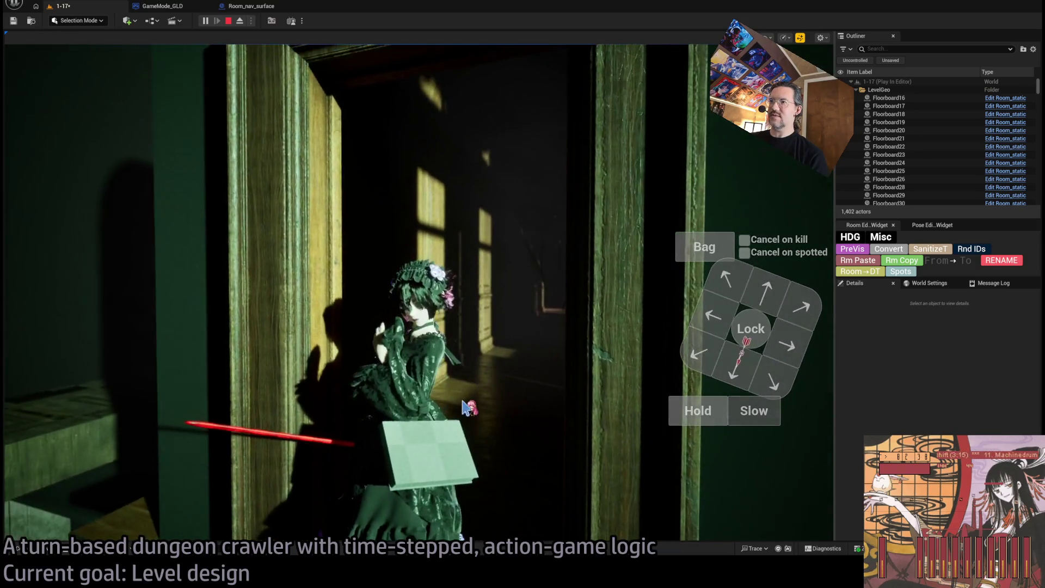
- Orbit the game camera above the building and end the playtest
{"action": "scroll", "coordinate": [463, 407], "scroll_direction": "down", "scroll_amount": 5}
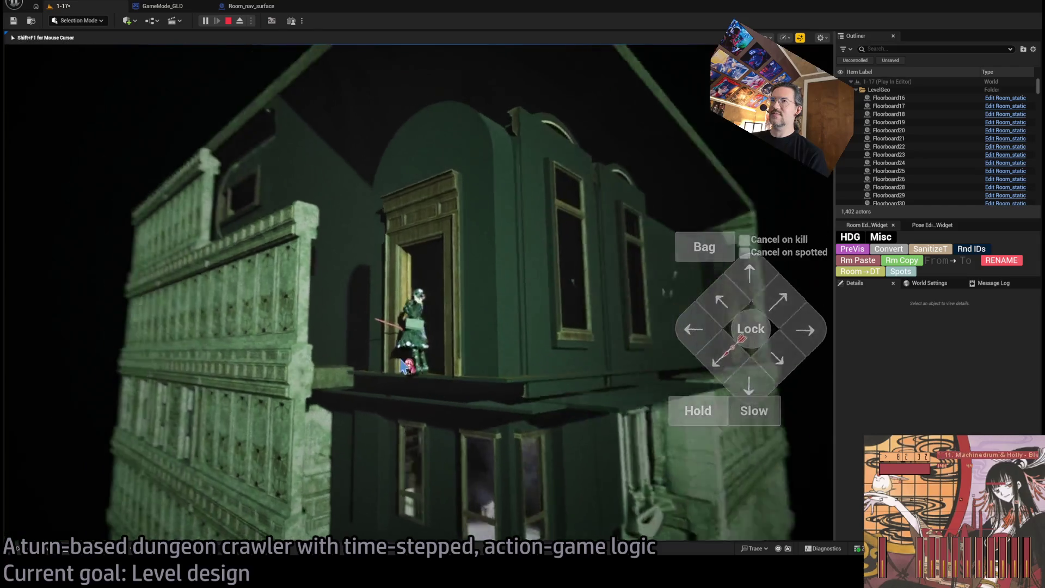
{"action": "mouse_move", "coordinate": [404, 367]}
{"action": "left_mouse_down"}
{"action": "mouse_move", "coordinate": [367, 350]}
{"action": "mouse_move", "coordinate": [408, 466]}
{"action": "mouse_move", "coordinate": [419, 431]}
{"action": "left_mouse_up"}
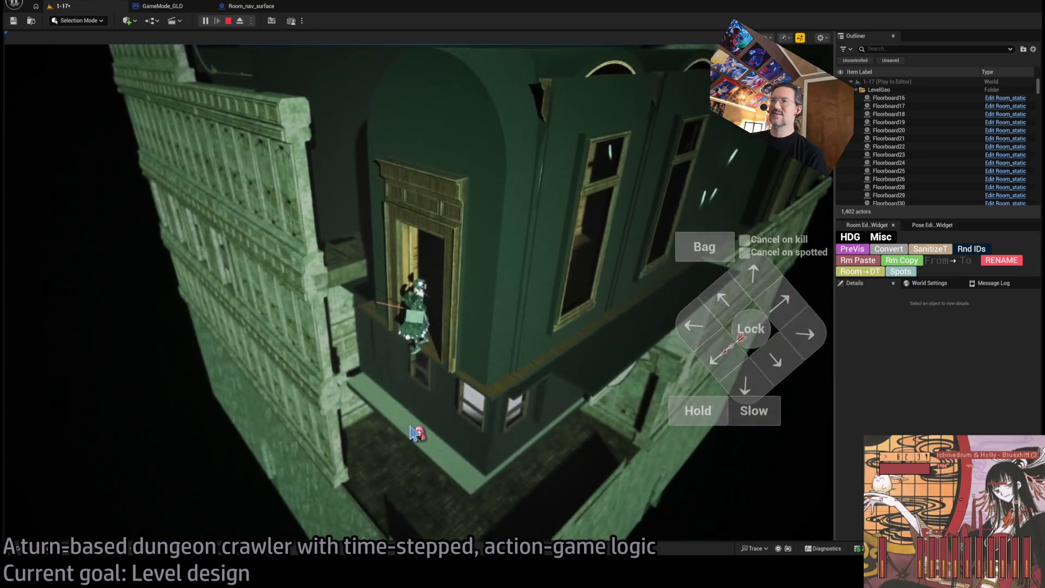
{"action": "left_click", "coordinate": [230, 22]}
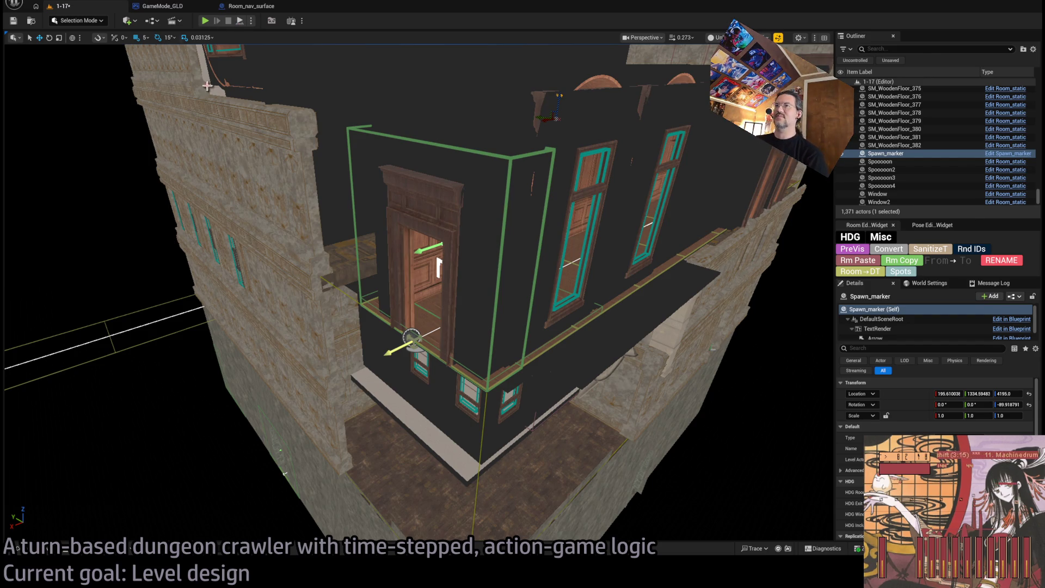
{"action": "scroll", "coordinate": [209, 92], "scroll_direction": "up", "scroll_amount": 3}
{"action": "scroll", "coordinate": [344, 177], "scroll_direction": "down", "scroll_amount": 10}
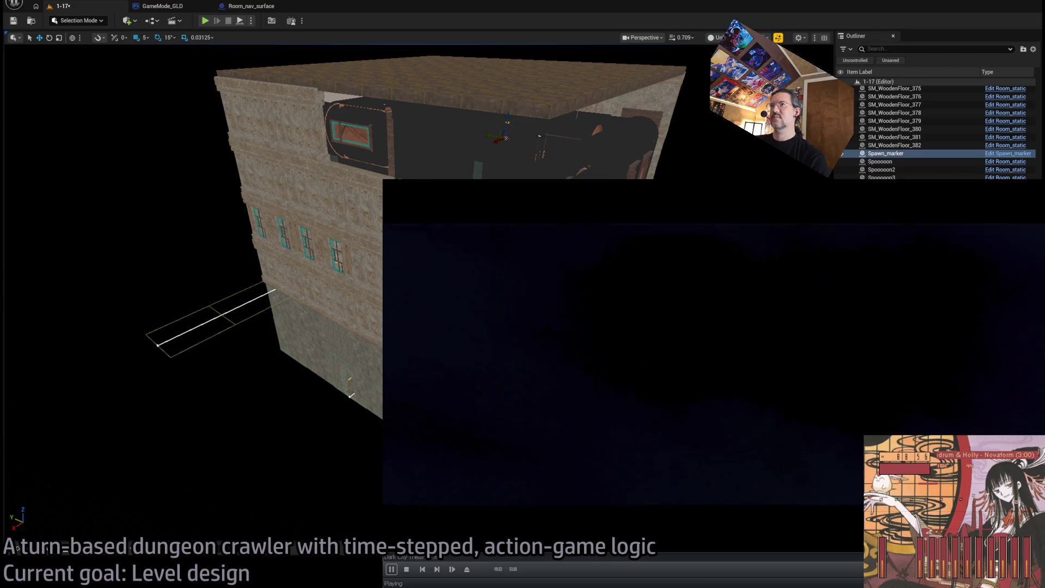
- Watch the movie full-screen in the media player
{"action": "scroll", "coordinate": [665, 450], "scroll_direction": "up", "scroll_amount": 1}
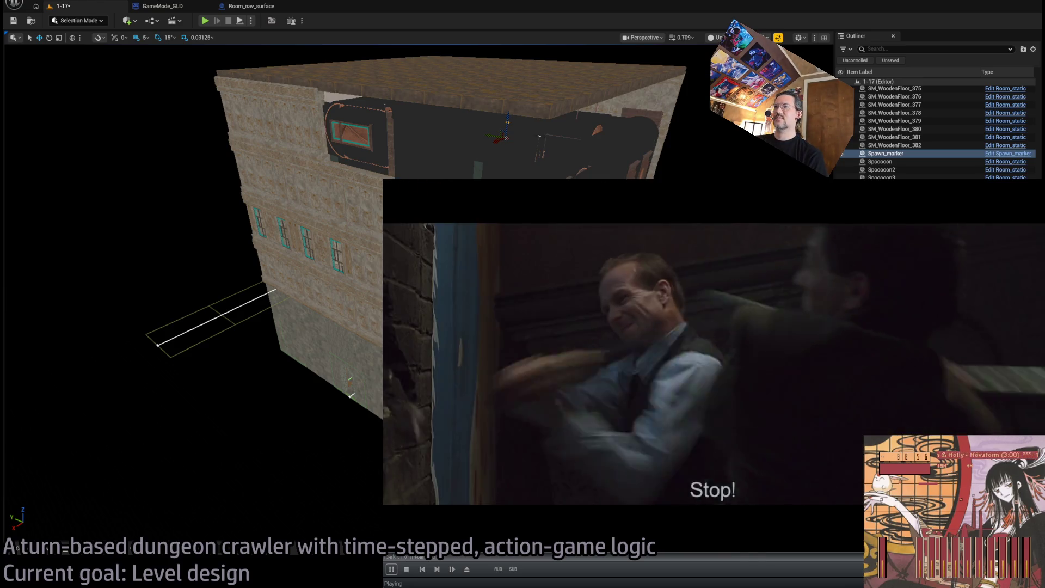
{"action": "key", "text": "alt+Return"}
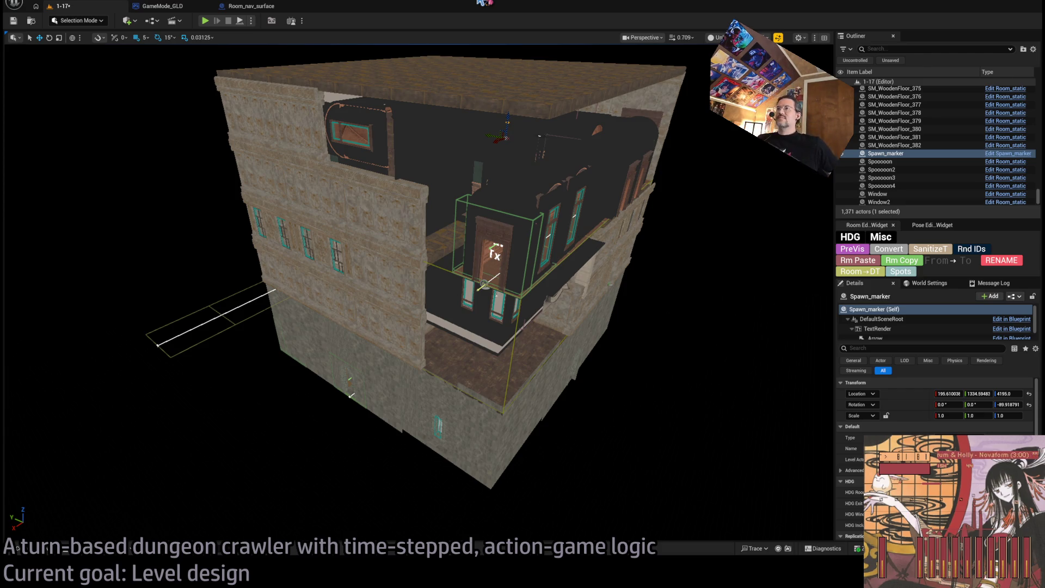
- Fly from the mansion roof into the corridor toward the Exit N2 portrait and select the overhead spotlight
{"action": "mouse_move", "coordinate": [501, 233]}
{"action": "left_mouse_down"}
{"action": "mouse_move", "coordinate": [501, 201]}
{"action": "mouse_move", "coordinate": [489, 204]}
{"action": "mouse_move", "coordinate": [454, 125]}
{"action": "mouse_move", "coordinate": [548, 282]}
{"action": "left_mouse_up"}
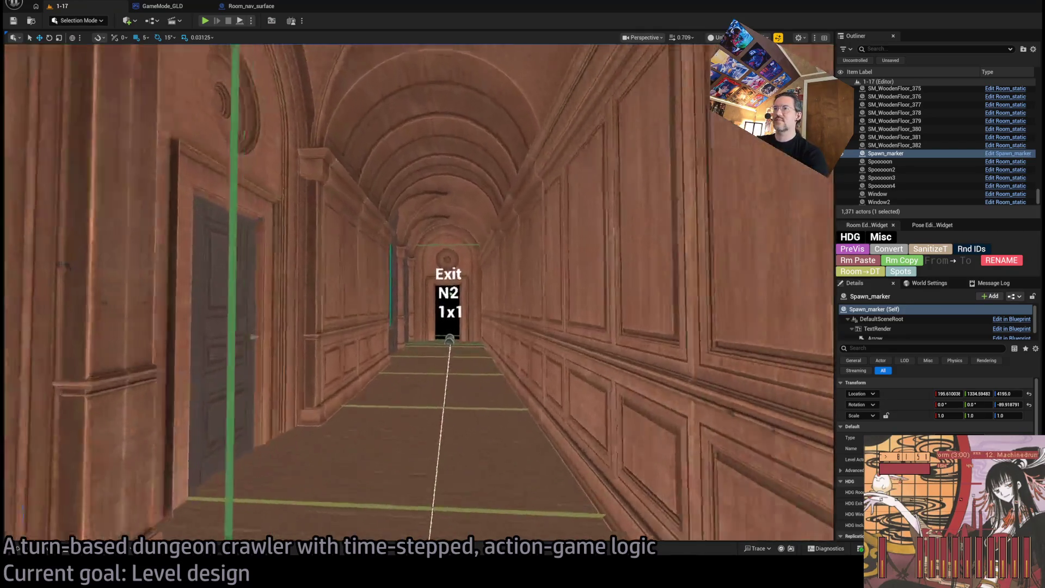
{"action": "scroll", "coordinate": [355, 139], "scroll_direction": "up", "scroll_amount": 5}
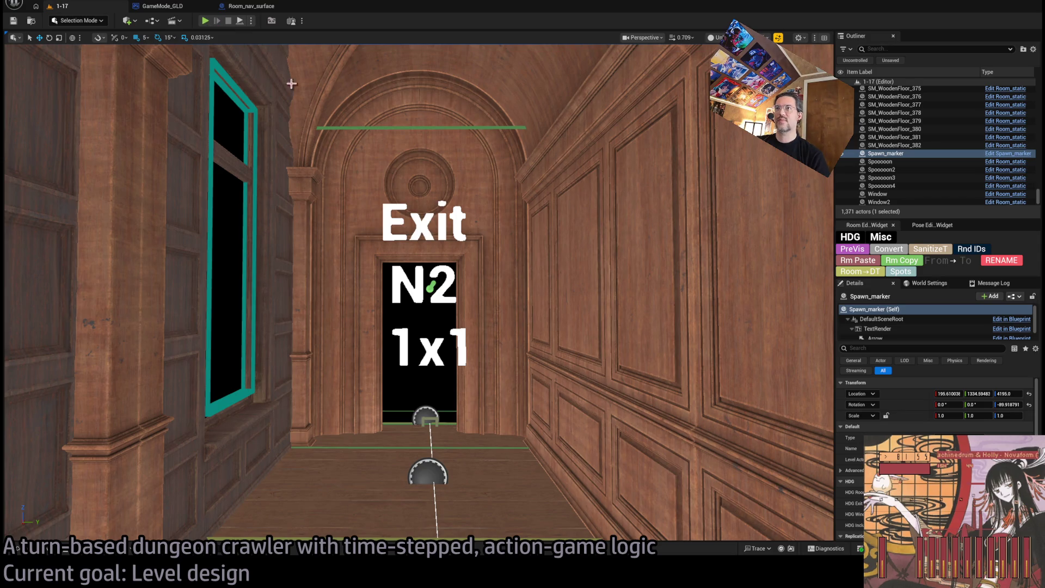
{"action": "mouse_move", "coordinate": [292, 84]}
{"action": "left_mouse_down"}
{"action": "mouse_move", "coordinate": [348, 59]}
{"action": "mouse_move", "coordinate": [326, 33]}
{"action": "mouse_move", "coordinate": [326, 11]}
{"action": "mouse_move", "coordinate": [327, 76]}
{"action": "mouse_move", "coordinate": [313, 11]}
{"action": "mouse_move", "coordinate": [283, 11]}
{"action": "mouse_move", "coordinate": [305, 14]}
{"action": "mouse_move", "coordinate": [423, 197]}
{"action": "left_mouse_up"}
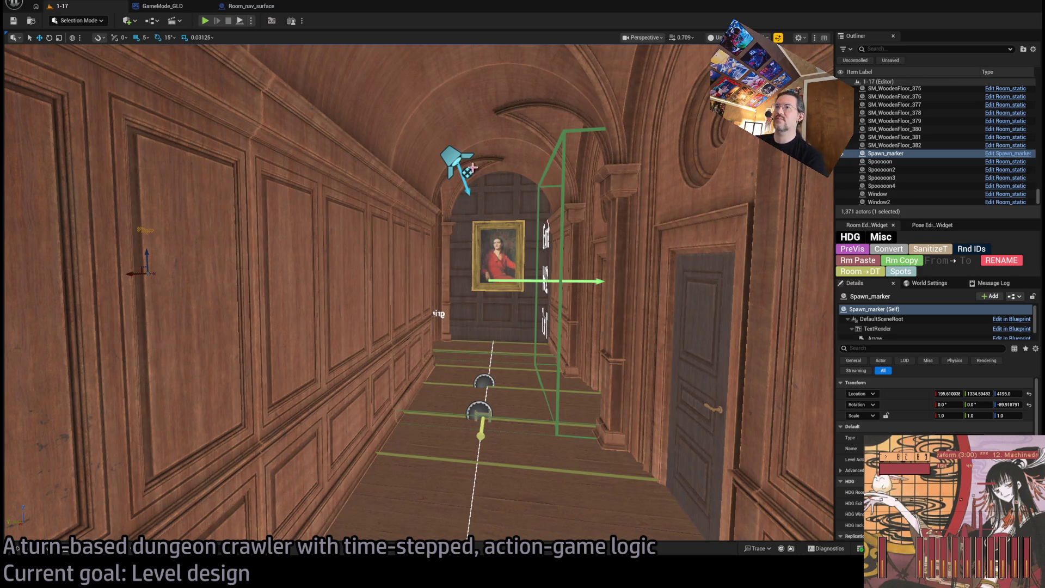
{"action": "left_click", "coordinate": [455, 158]}
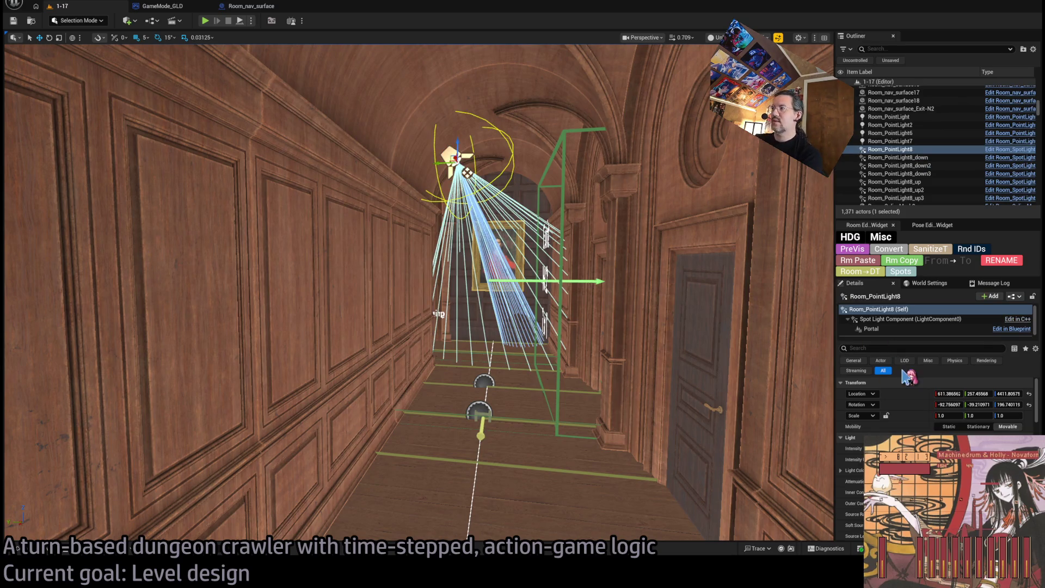
- Expand Room_PointLight8's HDG and HDG Exit settings in Details, then start a playtest
{"action": "scroll", "coordinate": [925, 413], "scroll_direction": "down", "scroll_amount": 2}
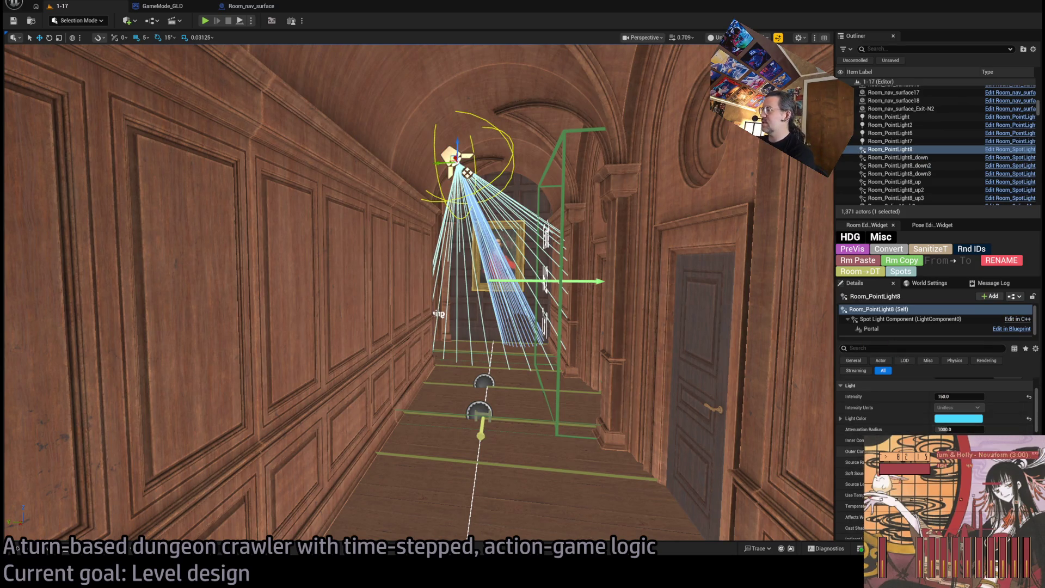
{"action": "scroll", "coordinate": [934, 414], "scroll_direction": "down", "scroll_amount": 6}
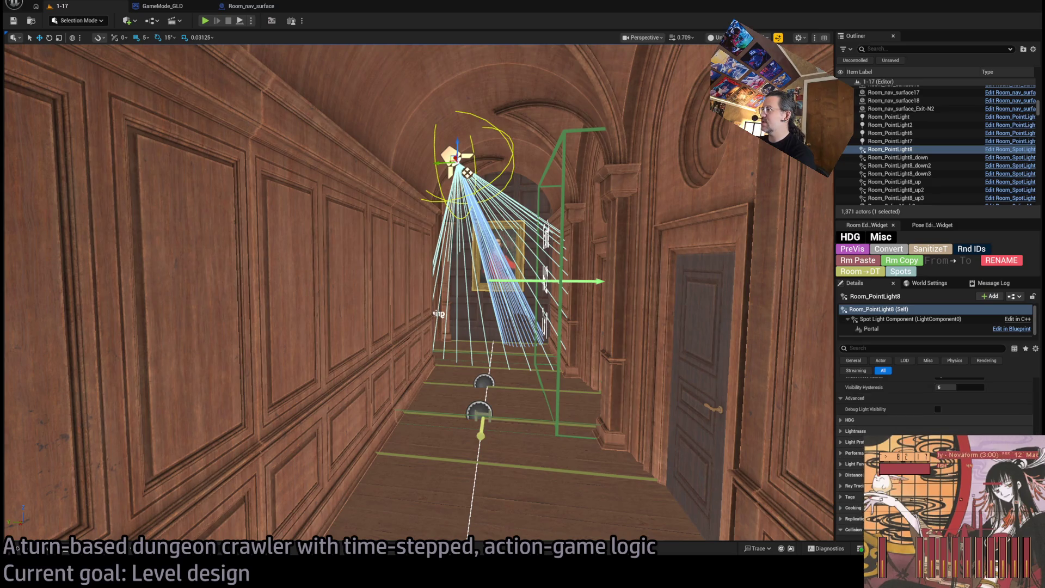
{"action": "left_click", "coordinate": [848, 472]}
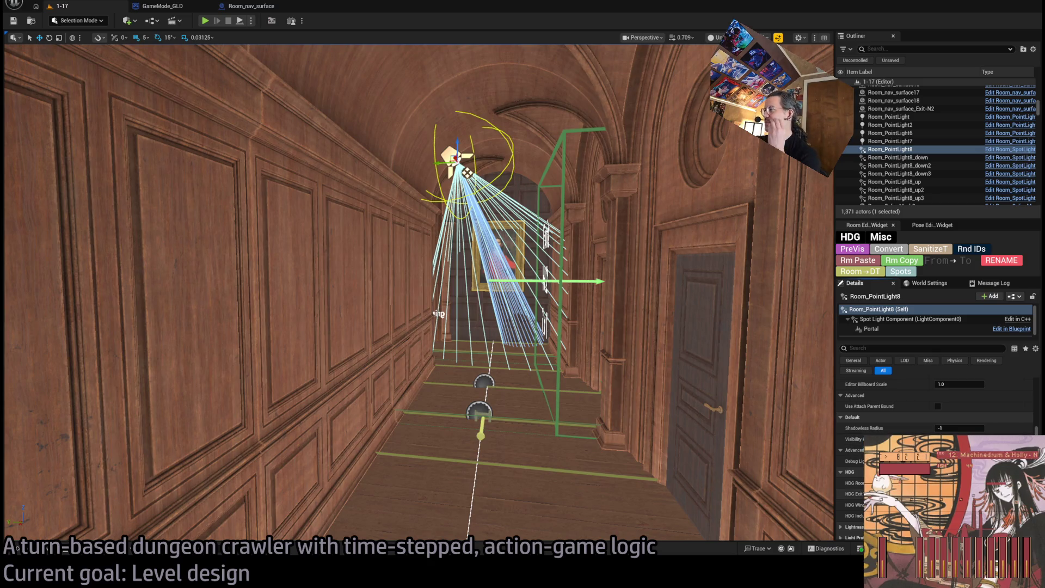
{"action": "left_click", "coordinate": [841, 494]}
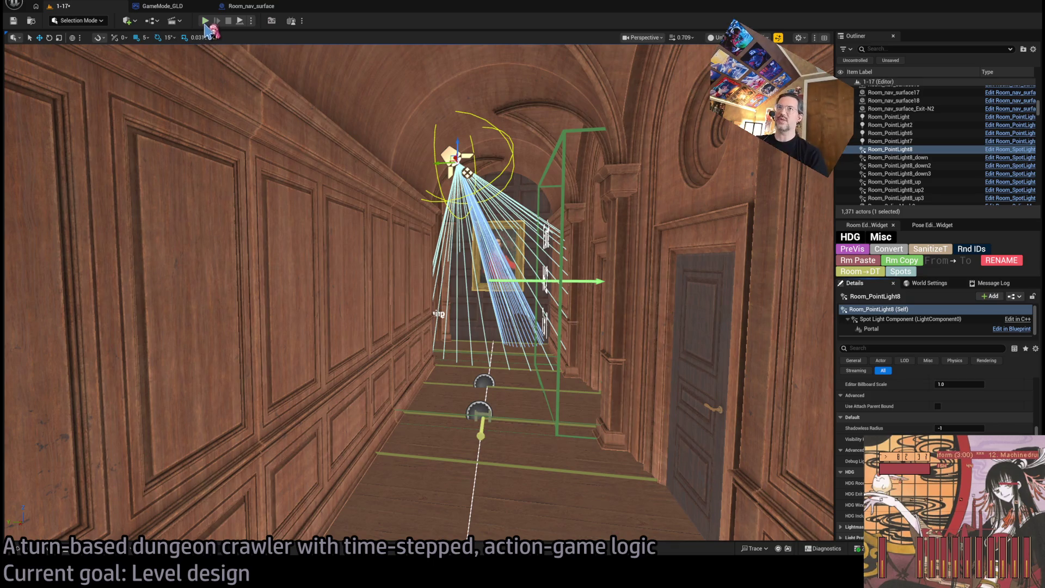
{"action": "left_click", "coordinate": [205, 24]}
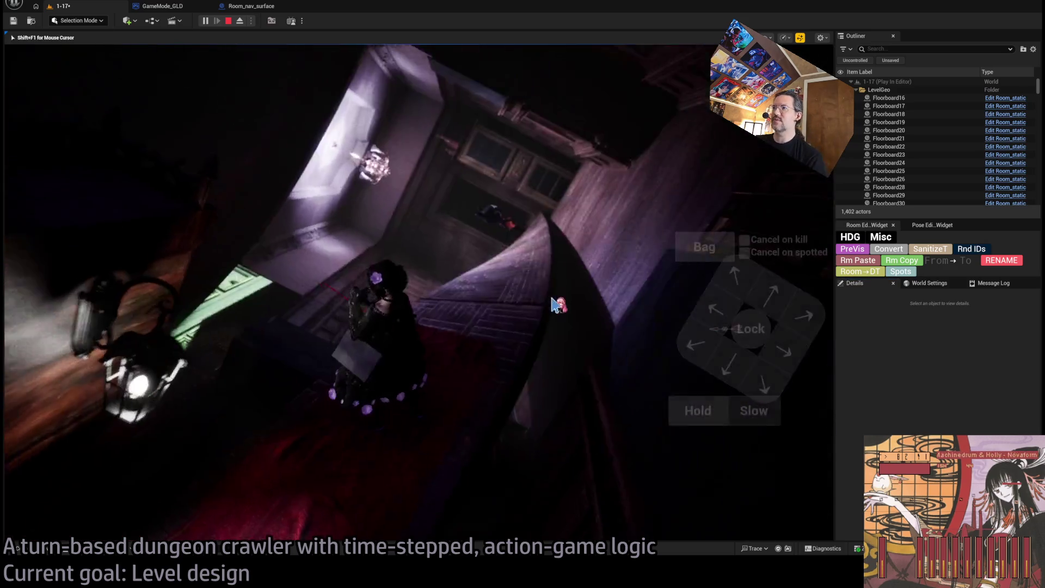
- Step the character forward once in the playtest, then stop it
{"action": "left_click", "coordinate": [750, 294]}
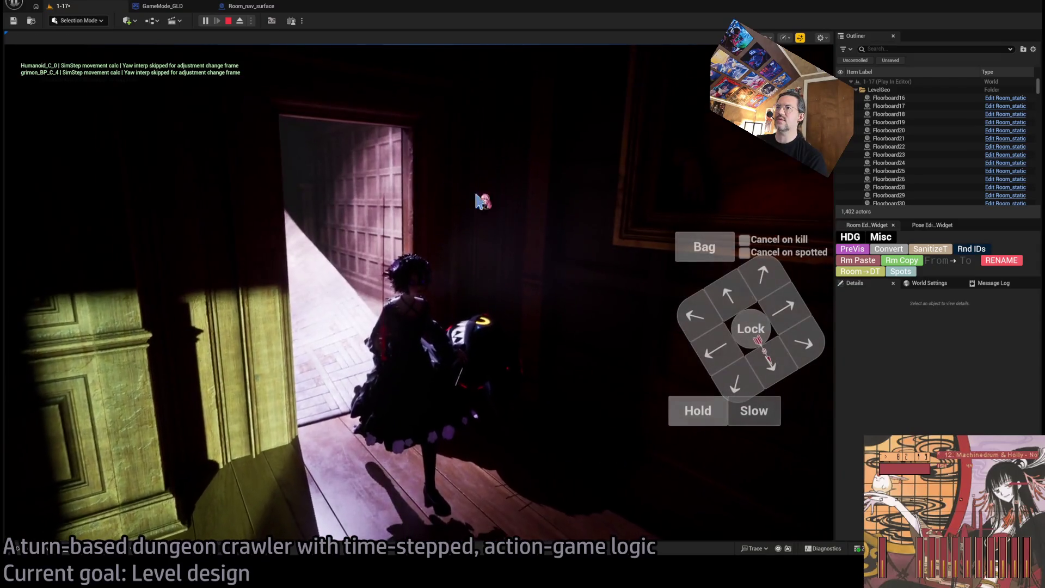
{"action": "left_click", "coordinate": [228, 22]}
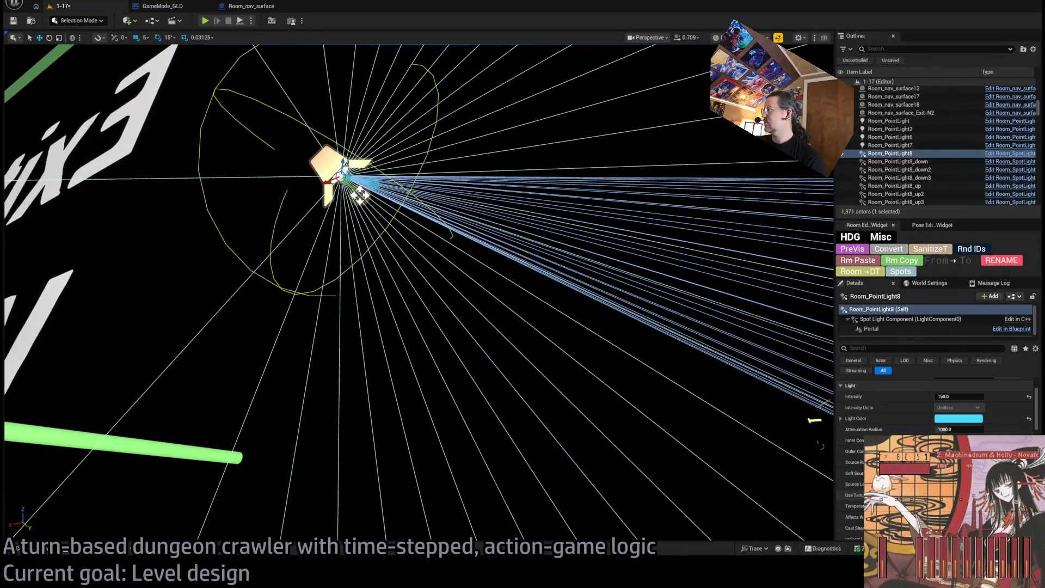
{"action": "left_click", "coordinate": [897, 329]}
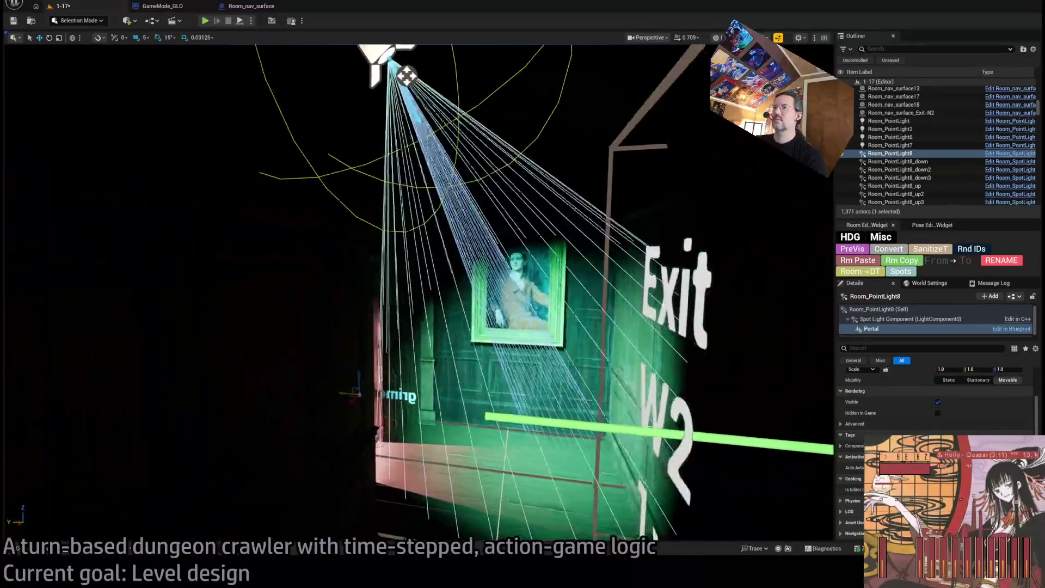
{"action": "left_click_drag", "start_coordinate": [480, 381], "coordinate": [480, 381]}
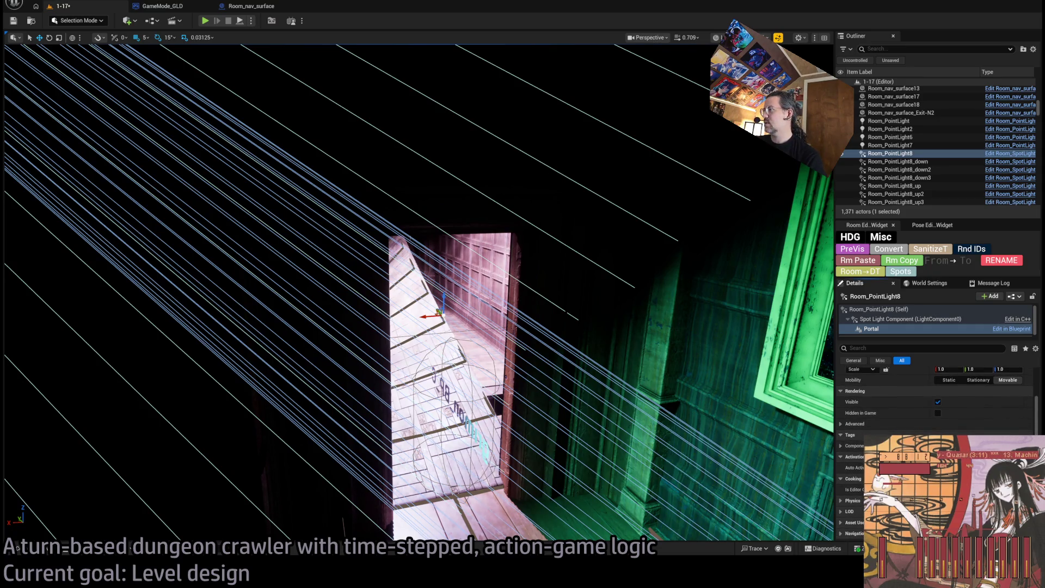
{"action": "scroll", "coordinate": [935, 413], "scroll_direction": "down", "scroll_amount": 2}
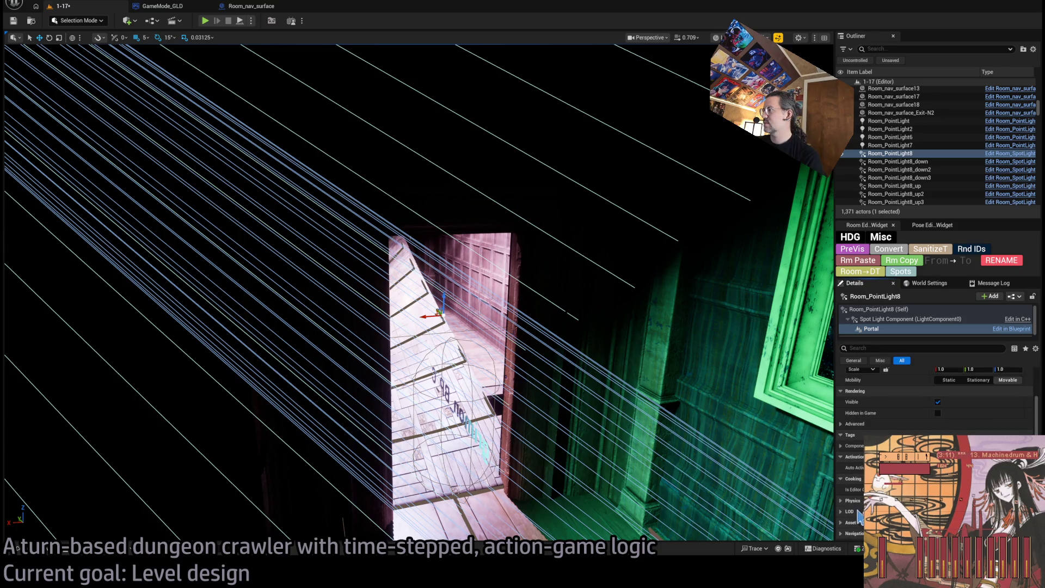
{"action": "left_click", "coordinate": [879, 309]}
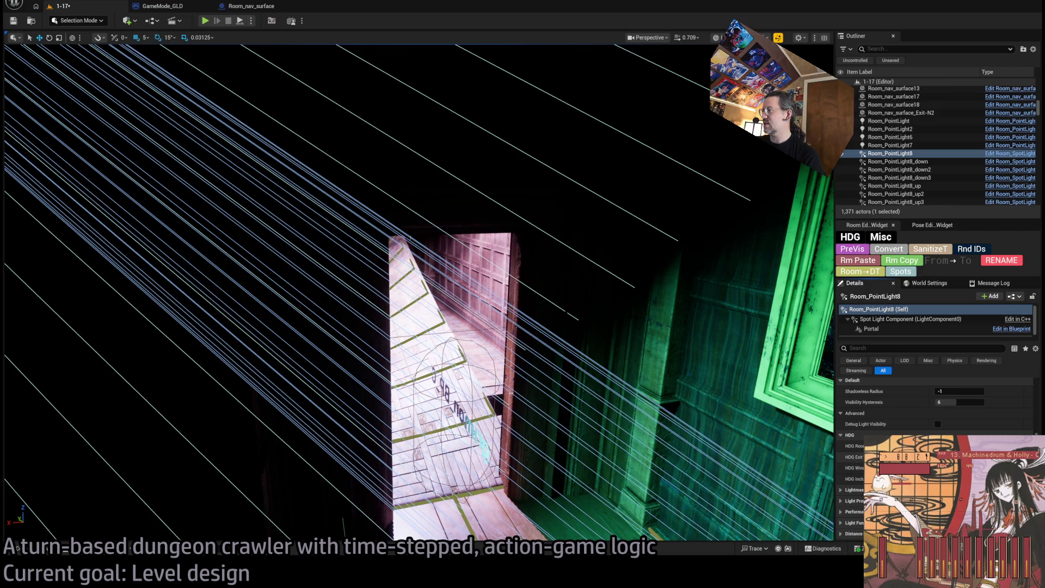
{"action": "key", "text": "f"}
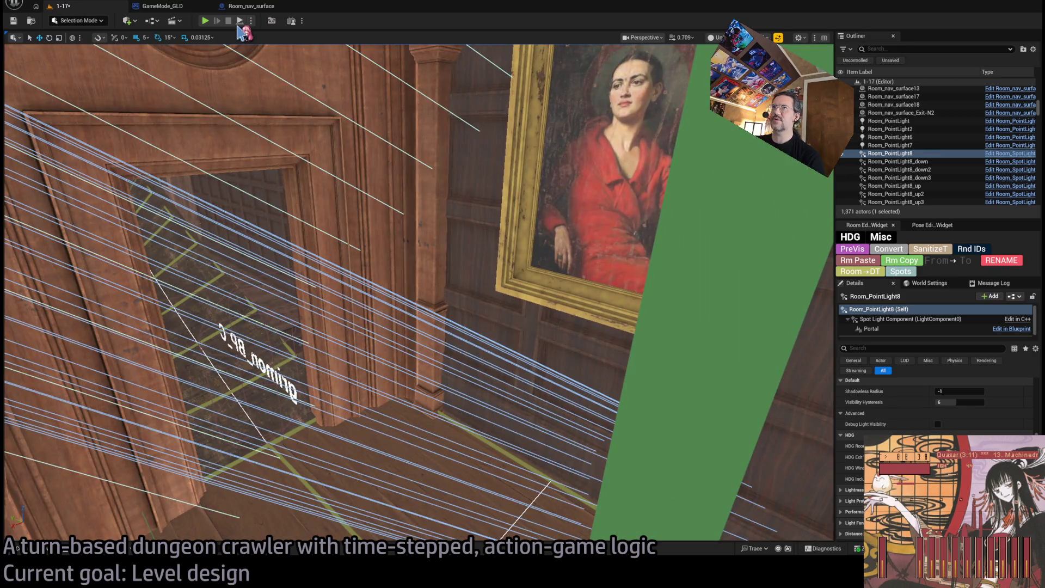
- Start a playtest, climb the stairs past the vitrine, strike the cat, and walk through the doorway
{"action": "left_click", "coordinate": [207, 21]}
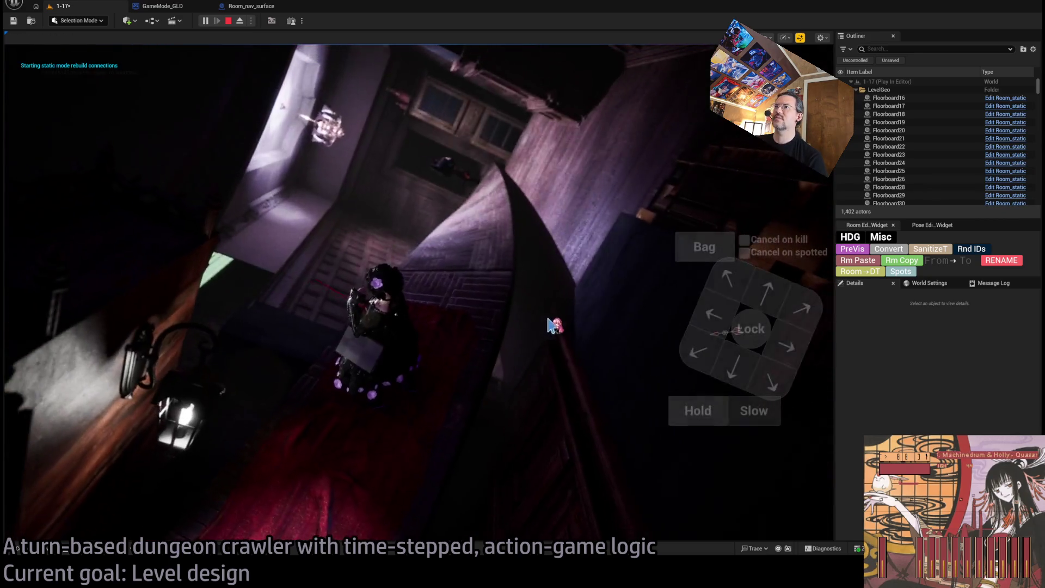
{"action": "left_click", "coordinate": [769, 301]}
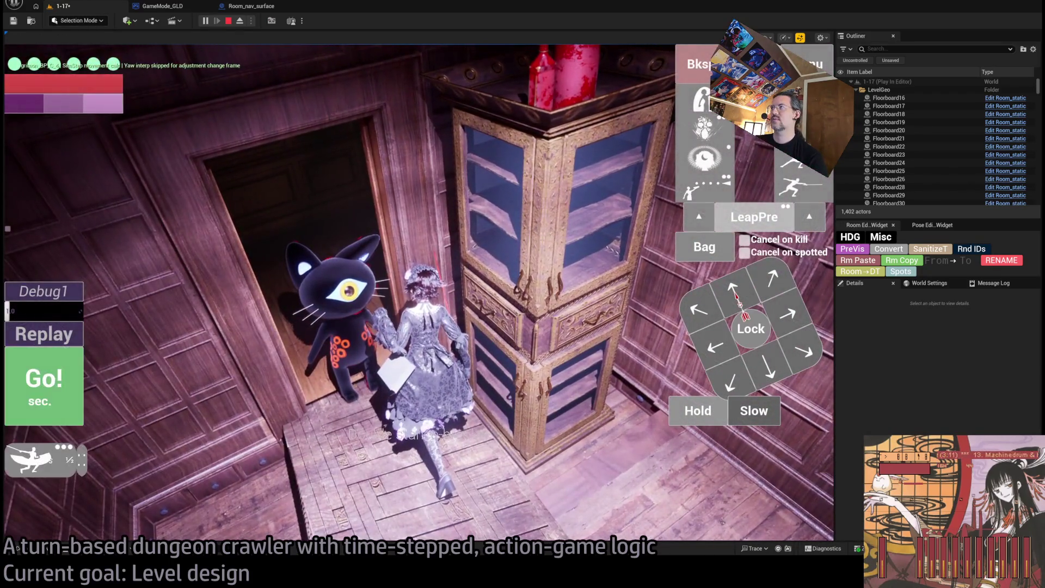
{"action": "left_click", "coordinate": [68, 390]}
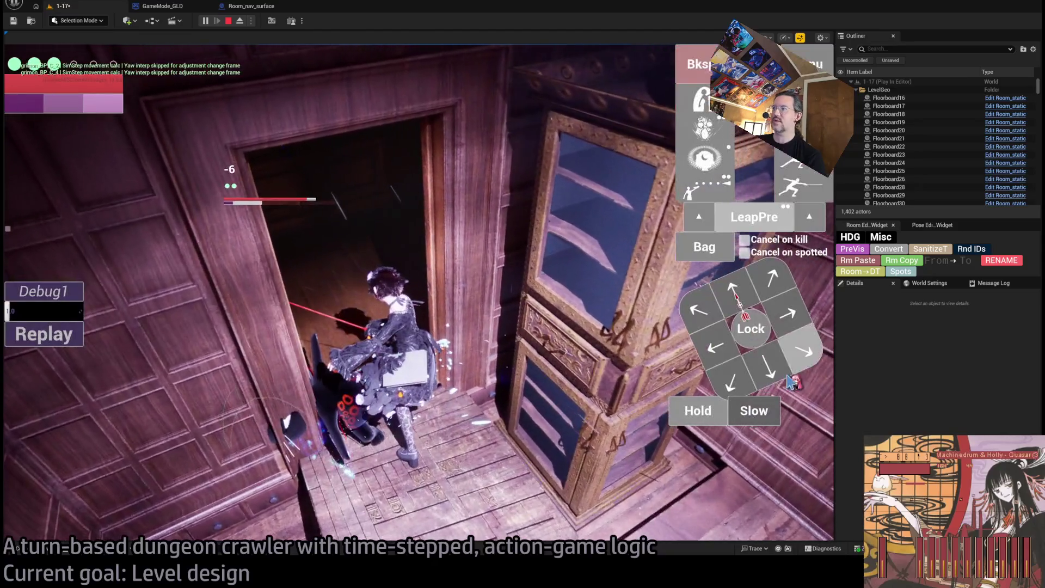
{"action": "left_click", "coordinate": [790, 381]}
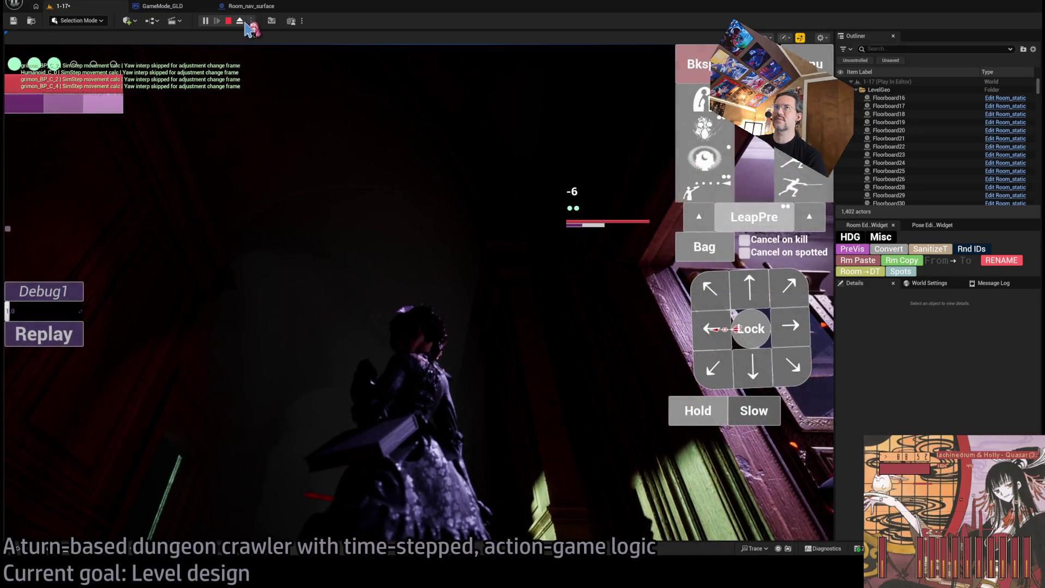
- Eject from the character, fly forward and back to view the portrait, then stop the playtest
{"action": "left_click", "coordinate": [241, 22]}
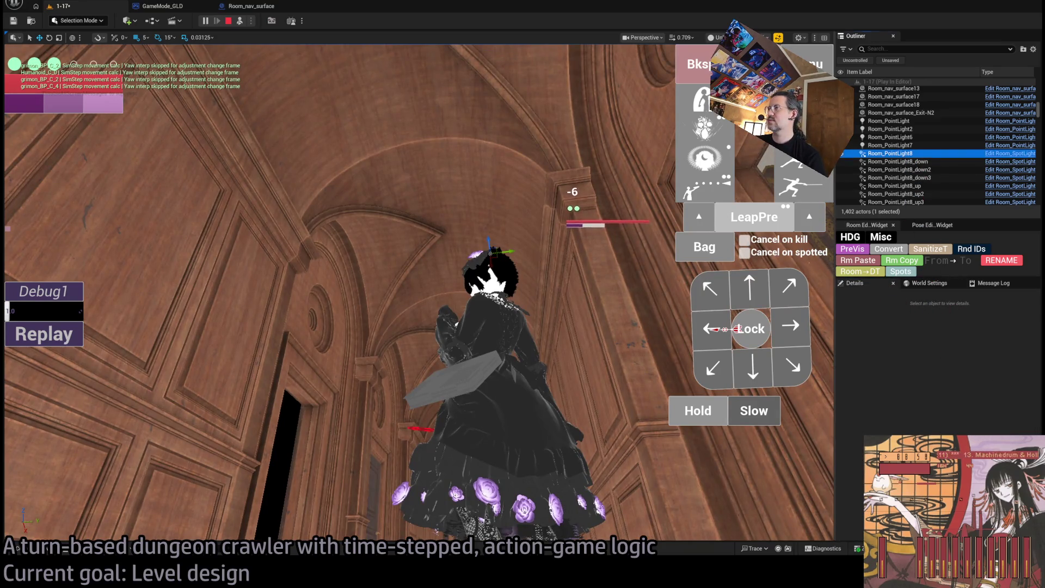
{"action": "key", "text": "w"}
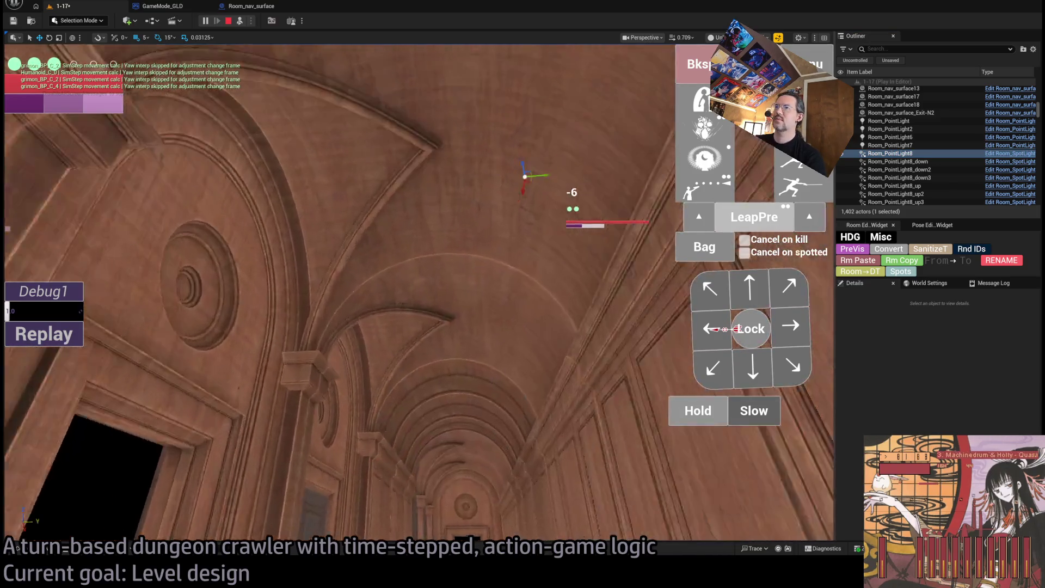
{"action": "key", "text": "s"}
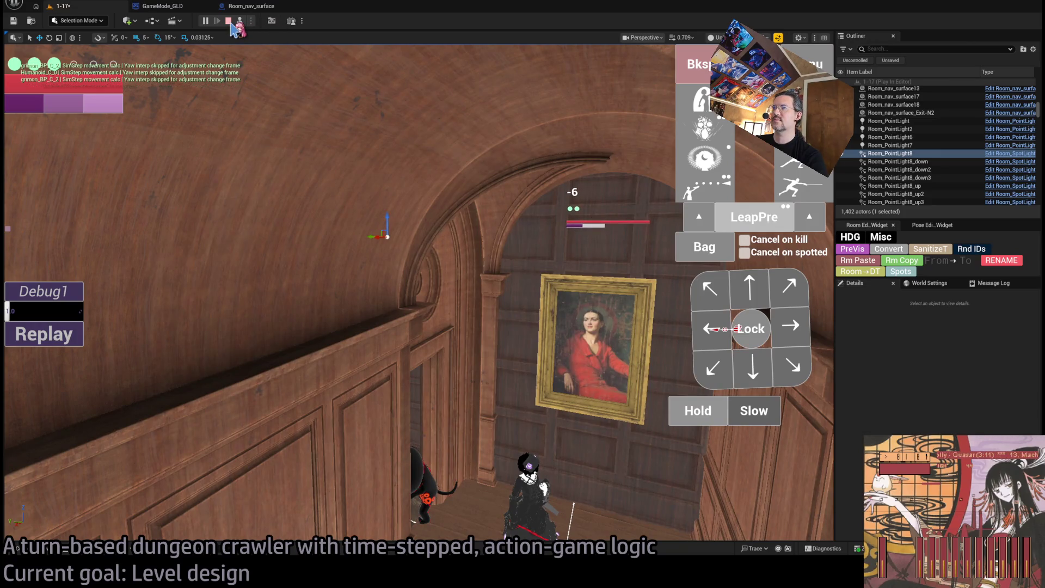
{"action": "key", "text": "Escape"}
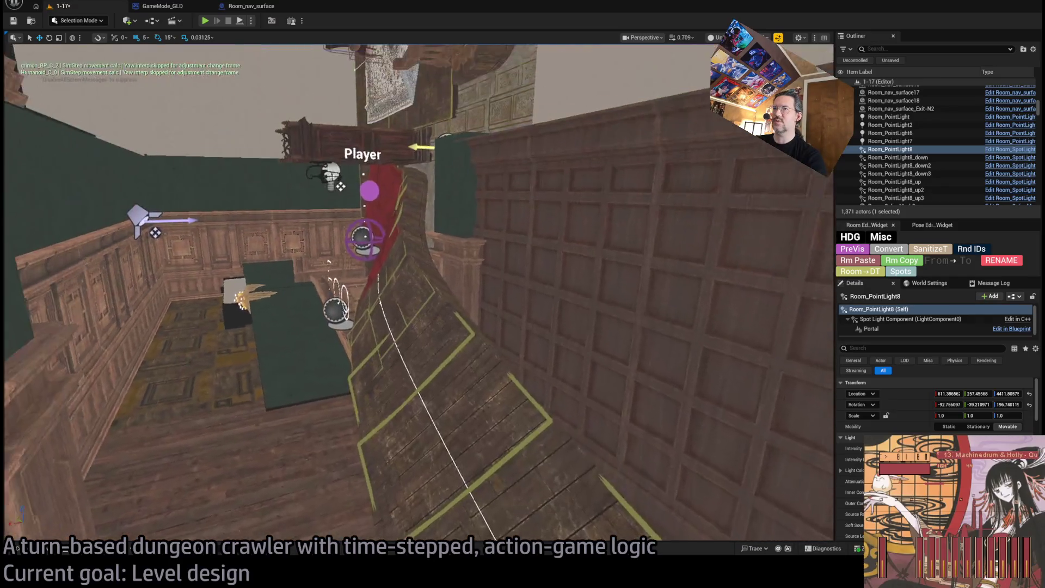
- Move the Spawn_marker in front of the portrait wall
{"action": "left_click", "coordinate": [380, 233]}
{"action": "key", "text": "f"}
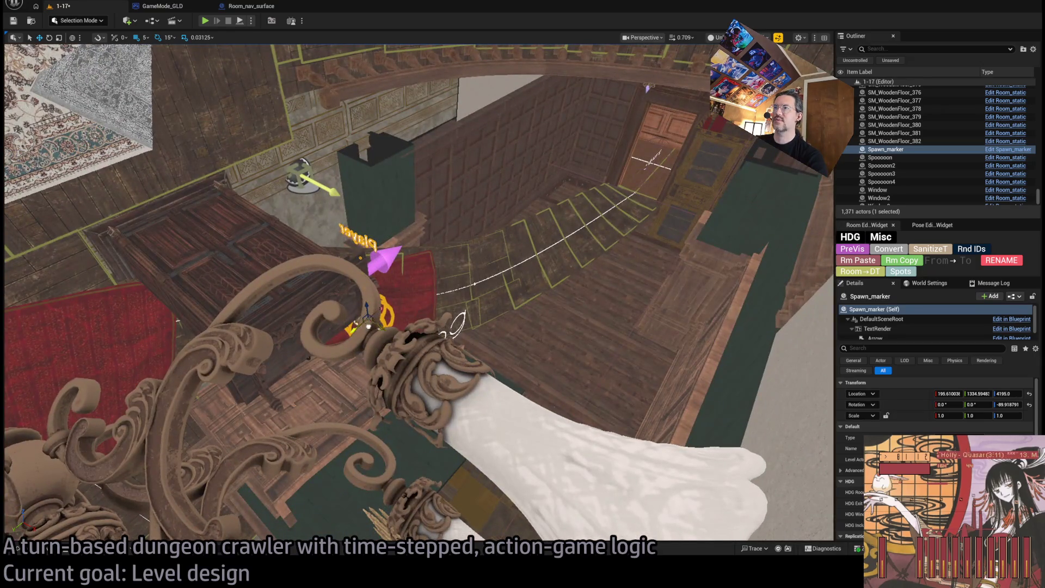
{"action": "key", "text": "w"}
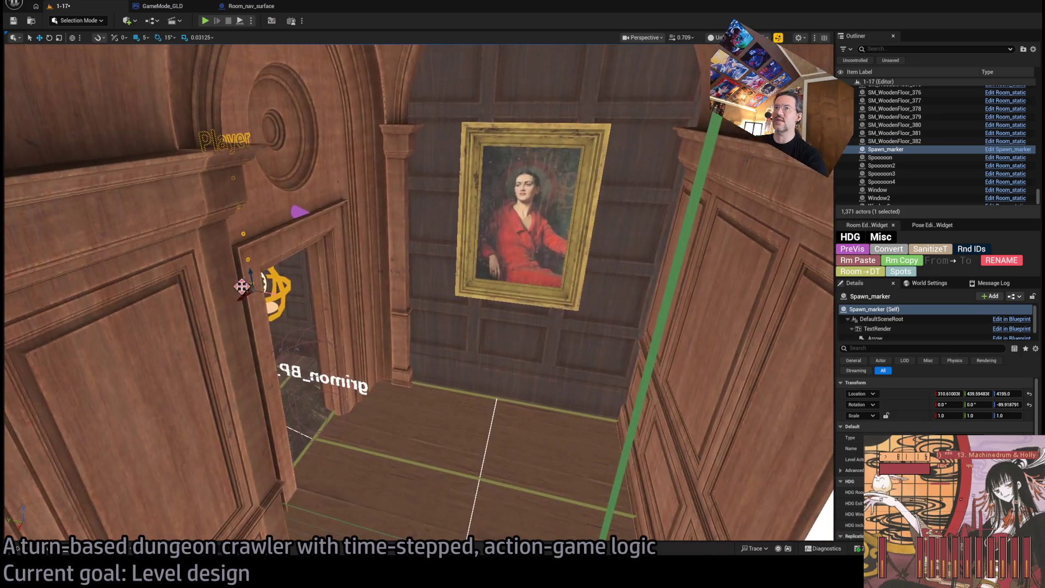
{"action": "left_click_drag", "start_coordinate": [240, 292], "coordinate": [448, 321]}
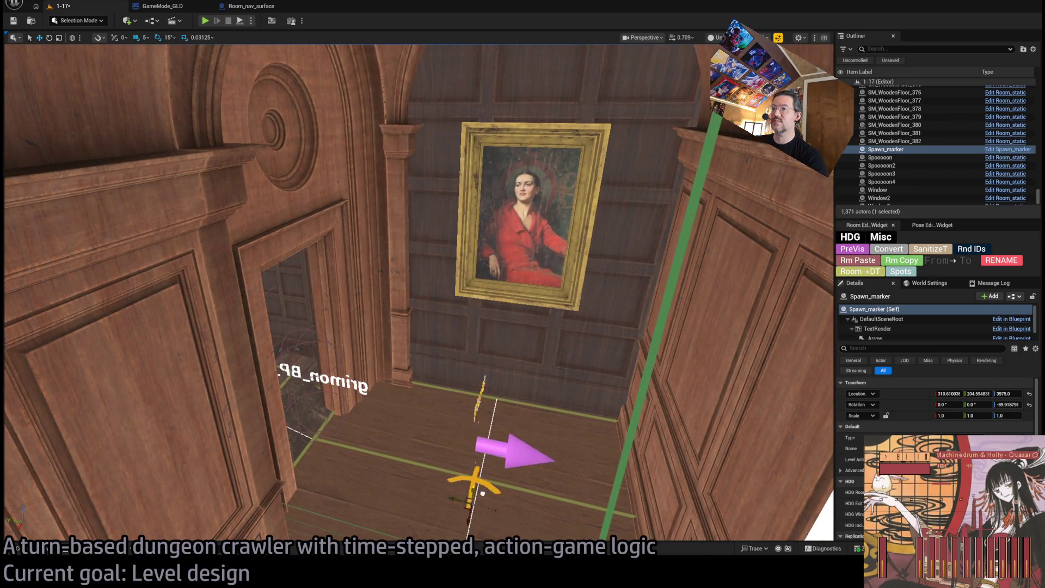
- Go to the RoomController, then run a short Alt+P playtest and stop it with Esc
{"action": "key", "text": "w"}
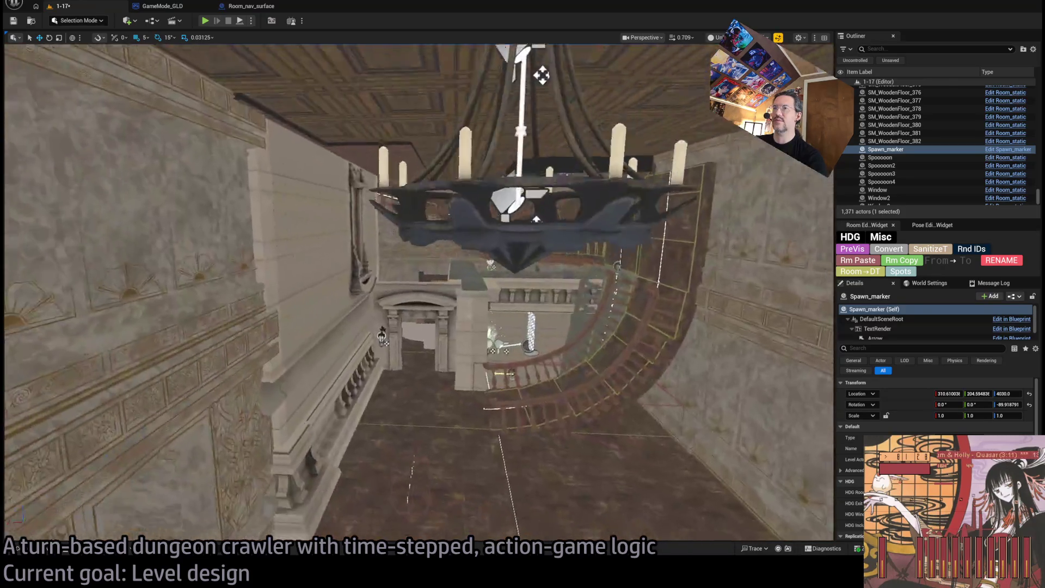
{"action": "key", "text": "w"}
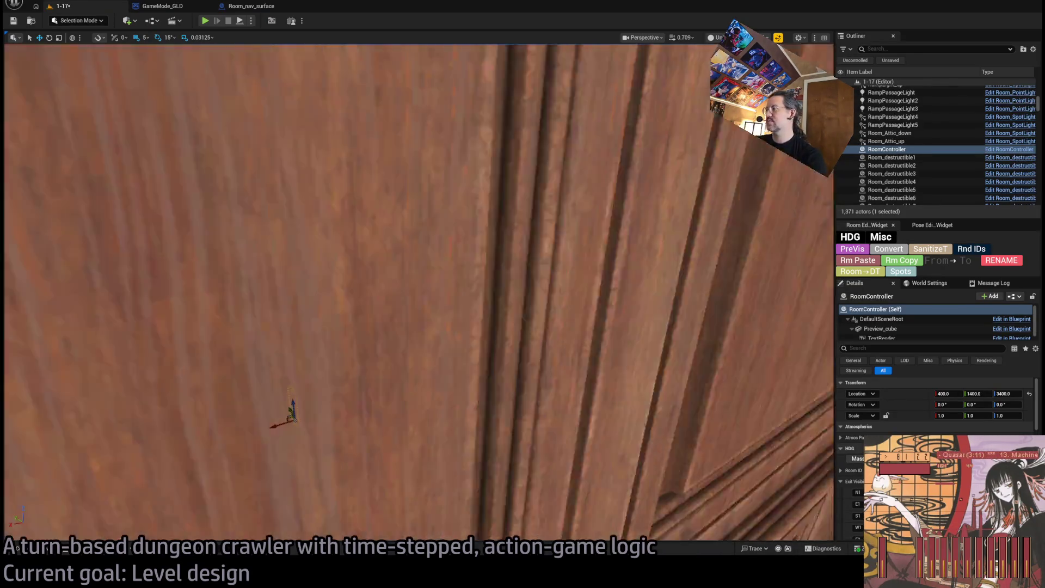
{"action": "scroll", "coordinate": [870, 424], "scroll_direction": "down", "scroll_amount": 3}
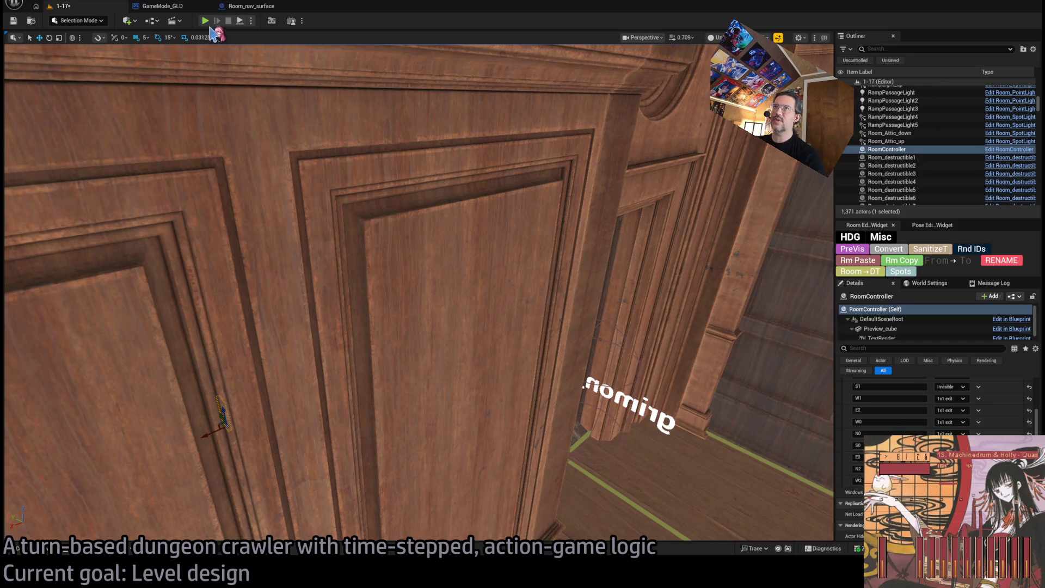
{"action": "key", "text": "alt+p"}
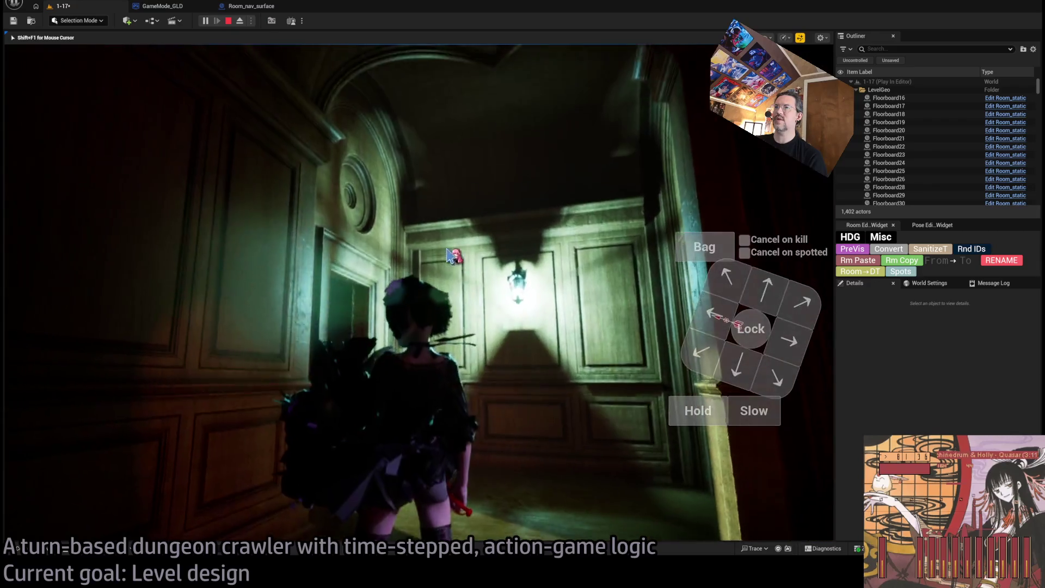
{"action": "key", "text": "Escape"}
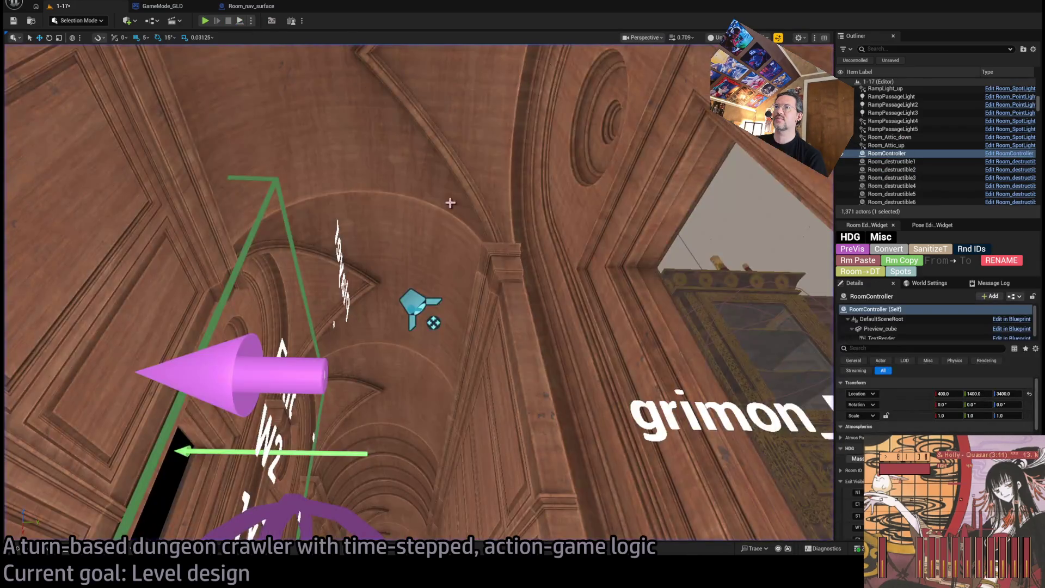
- In Lit view, try lowering Room_PointLight8, then undo to keep its original height
{"action": "left_click", "coordinate": [405, 304]}
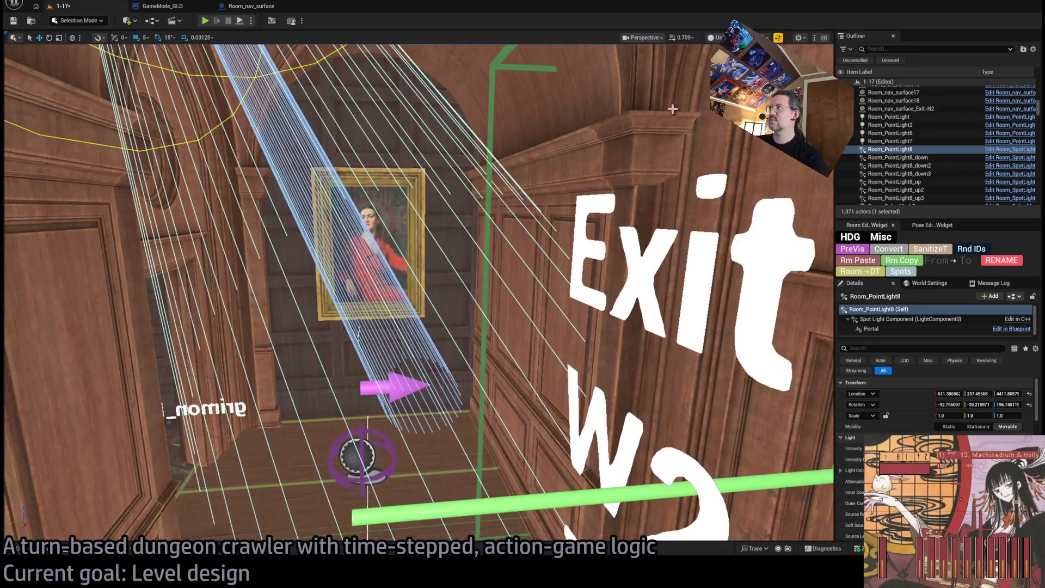
{"action": "key", "text": "alt+4"}
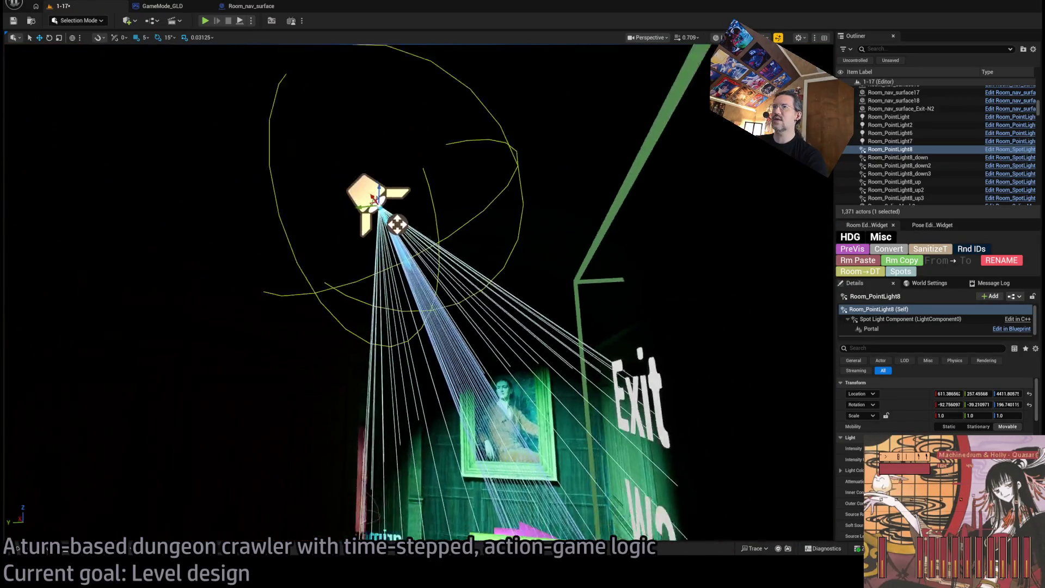
{"action": "mouse_move", "coordinate": [379, 131]}
{"action": "left_mouse_down"}
{"action": "mouse_move", "coordinate": [392, 280]}
{"action": "mouse_move", "coordinate": [391, 253]}
{"action": "mouse_move", "coordinate": [411, 296]}
{"action": "left_mouse_up"}
{"action": "key", "text": "ctrl+z"}
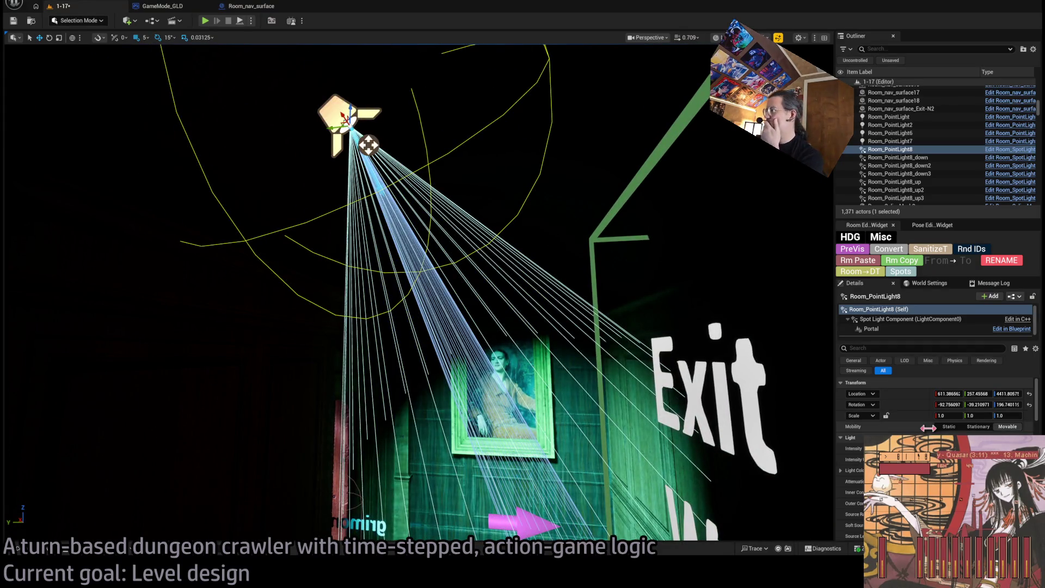
- Browse Room_PointLight8's own actor properties in the Details panel
{"action": "scroll", "coordinate": [936, 408], "scroll_direction": "down", "scroll_amount": 5}
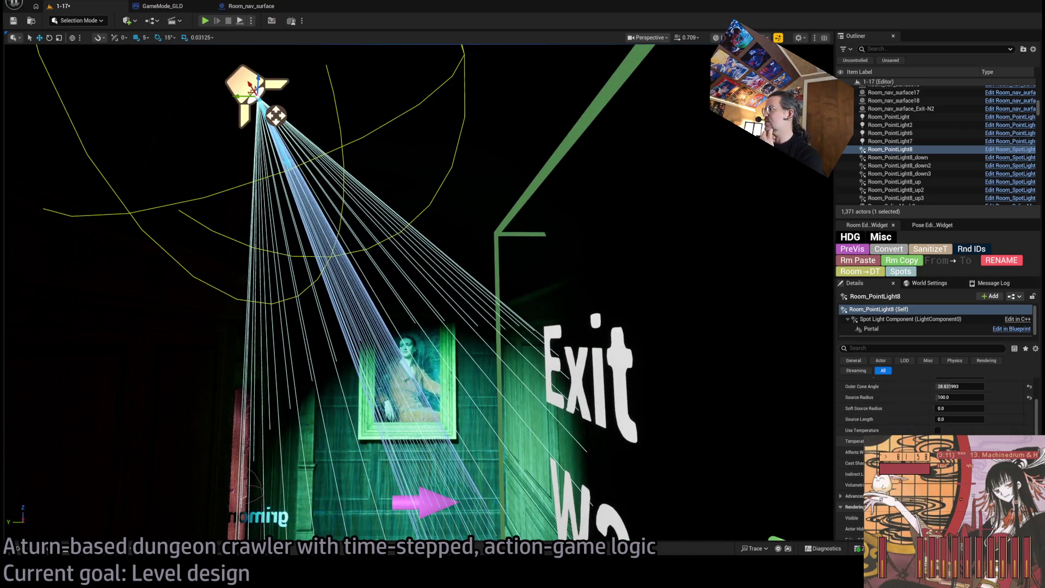
{"action": "scroll", "coordinate": [925, 329], "scroll_direction": "down", "scroll_amount": 1}
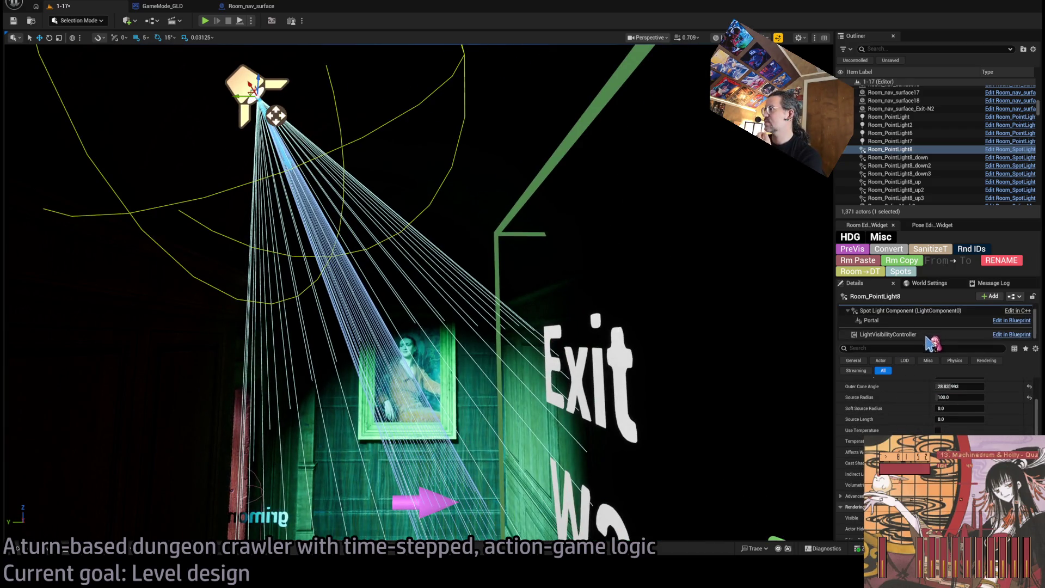
{"action": "left_click", "coordinate": [917, 334]}
{"action": "scroll", "coordinate": [917, 327], "scroll_direction": "up", "scroll_amount": 1}
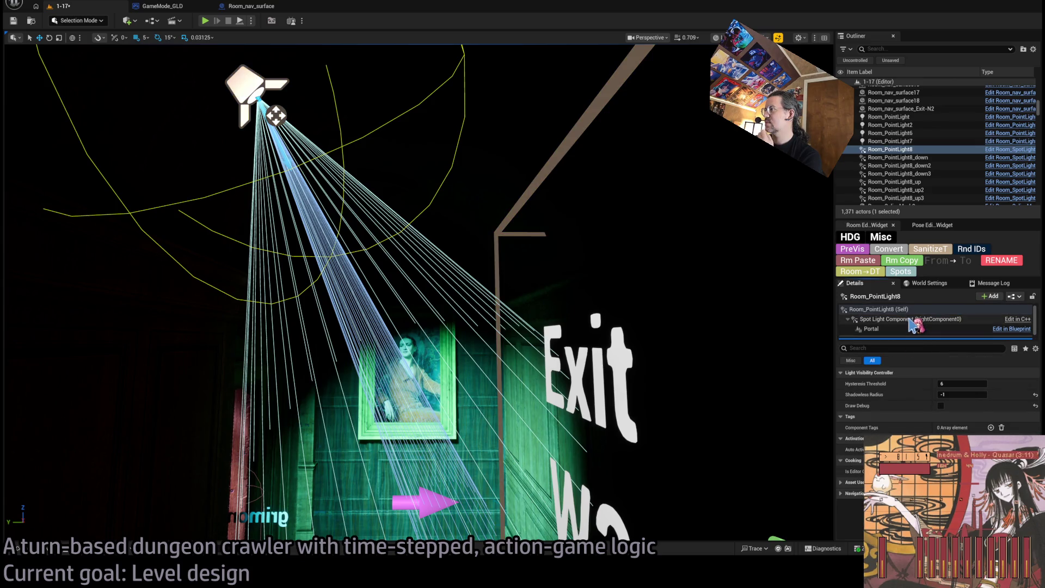
{"action": "left_click", "coordinate": [920, 309]}
{"action": "scroll", "coordinate": [916, 413], "scroll_direction": "down", "scroll_amount": 5}
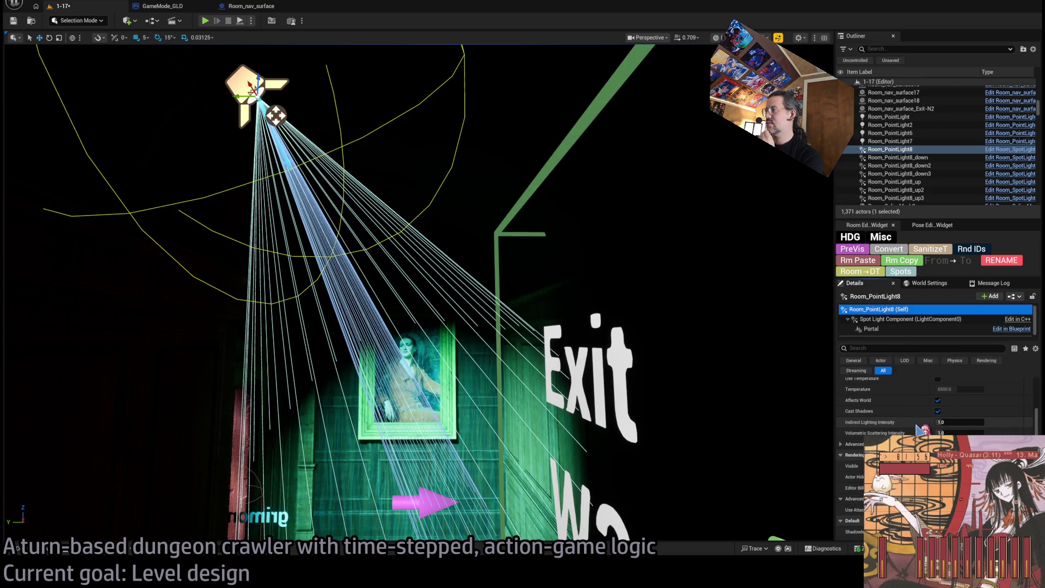
{"action": "scroll", "coordinate": [934, 408], "scroll_direction": "up", "scroll_amount": 5}
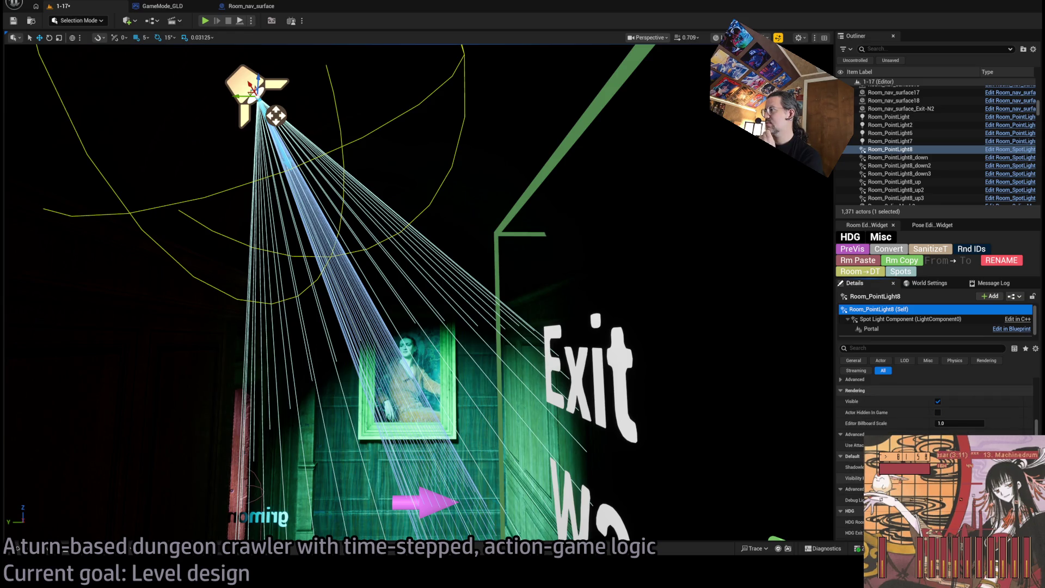
{"action": "scroll", "coordinate": [934, 408], "scroll_direction": "up", "scroll_amount": 2}
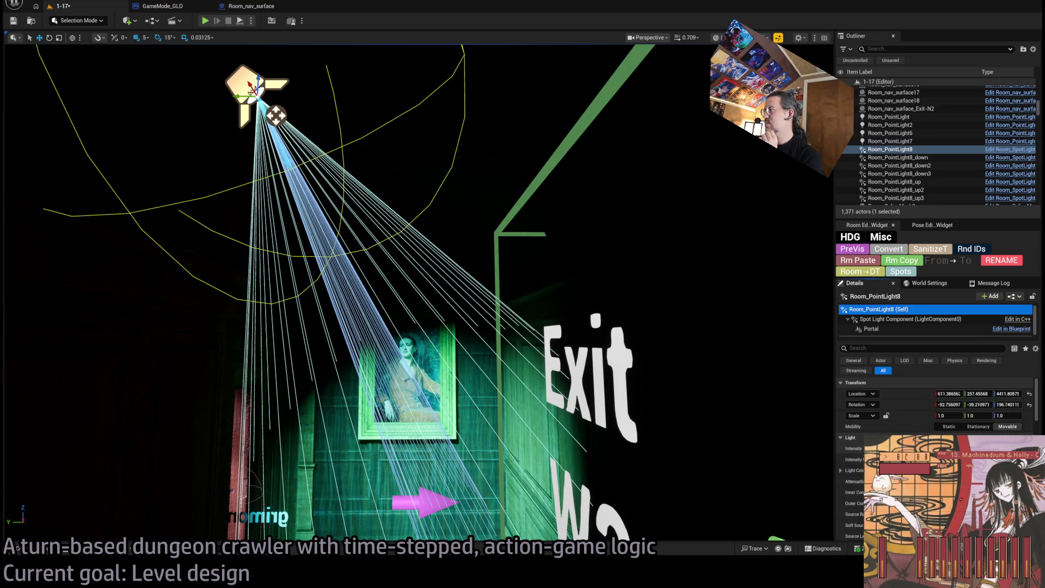
{"action": "scroll", "coordinate": [934, 408], "scroll_direction": "down", "scroll_amount": 7}
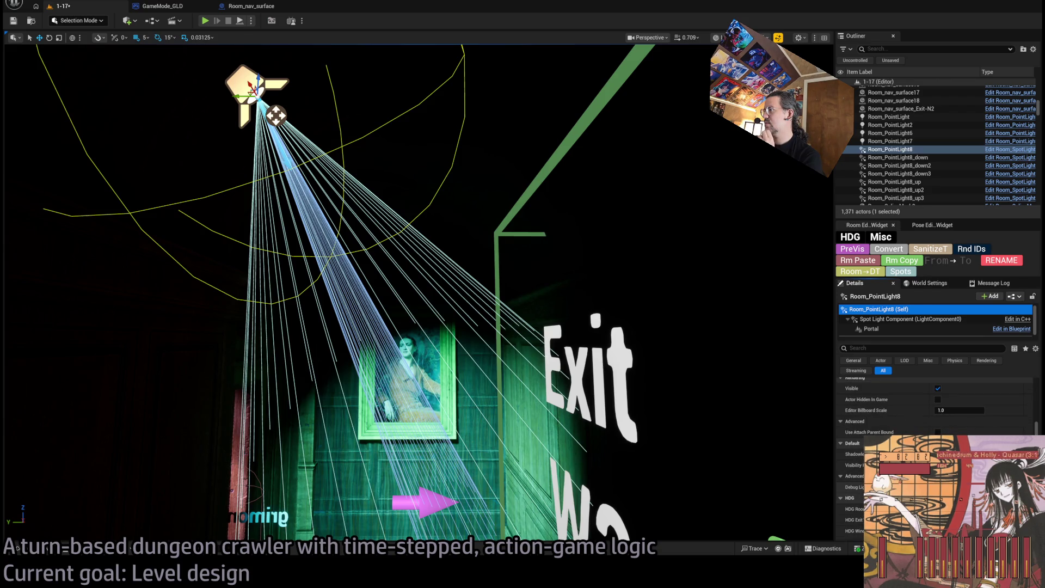
{"action": "scroll", "coordinate": [934, 408], "scroll_direction": "down", "scroll_amount": 2}
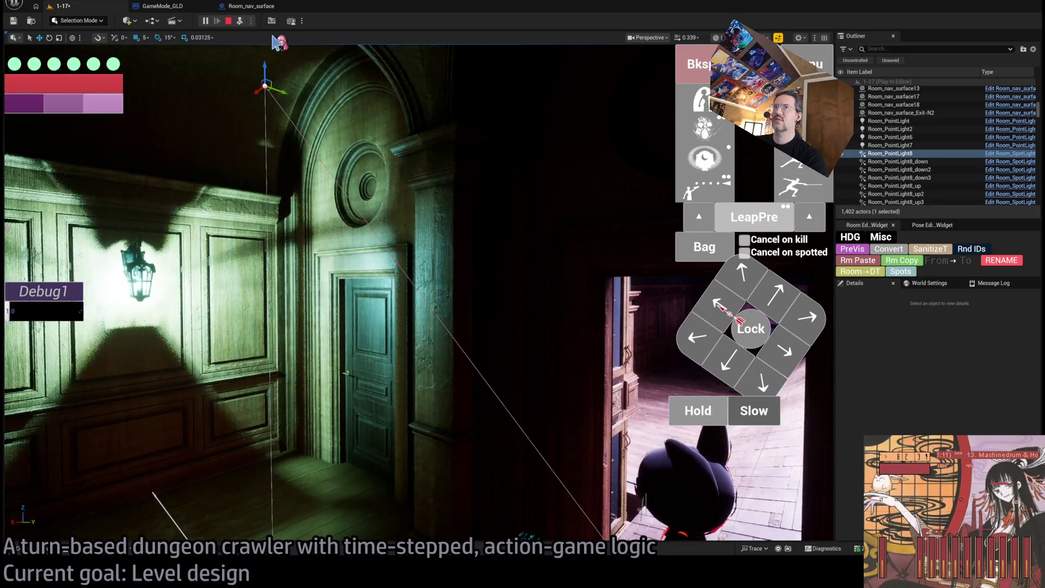
- Eject to inspect the lantern light, repossess the character, focus the light, and stop the playtest
{"action": "left_click", "coordinate": [241, 22]}
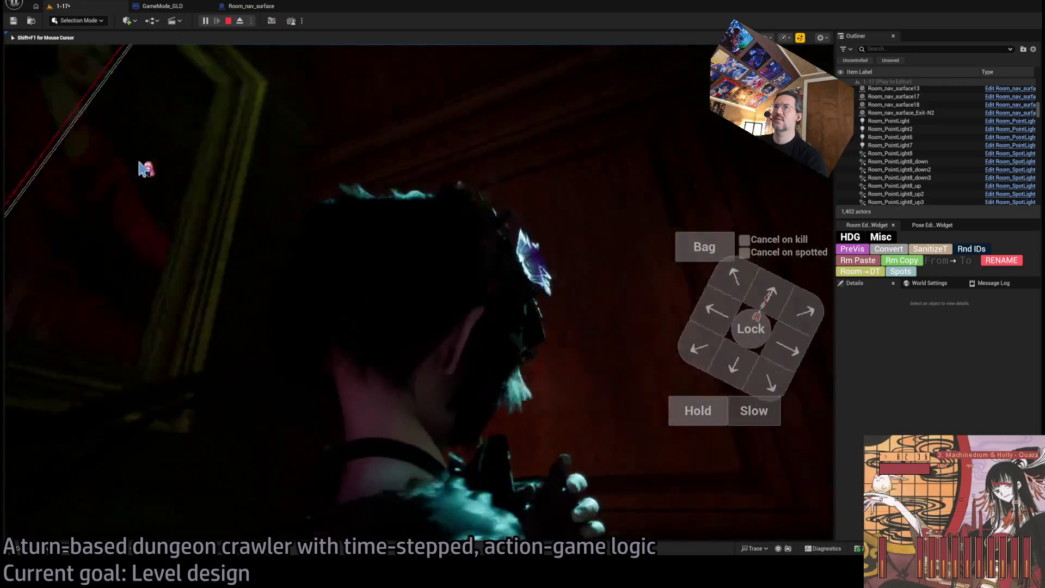
{"action": "left_click", "coordinate": [239, 21]}
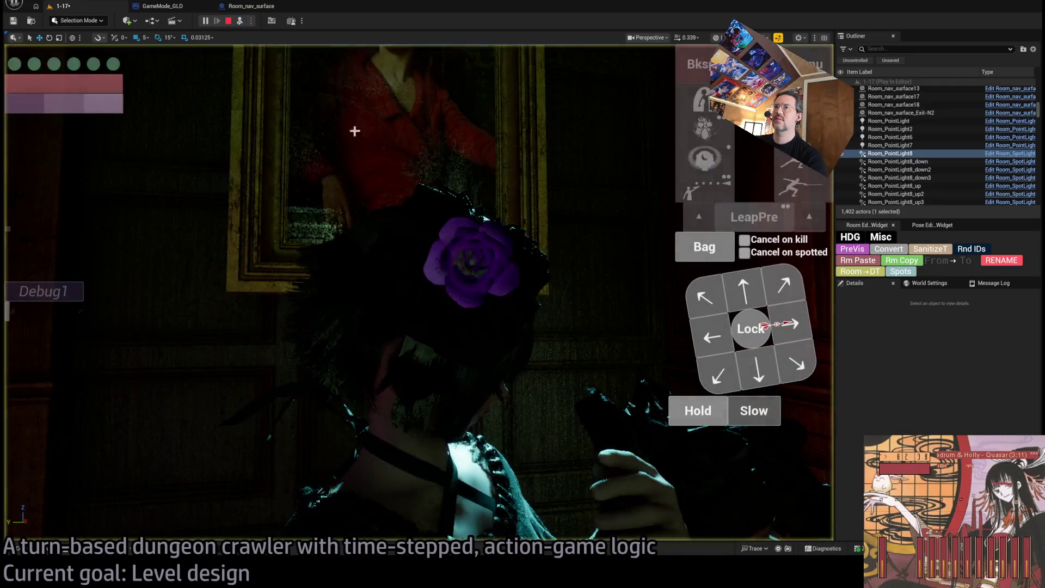
{"action": "key", "text": "f"}
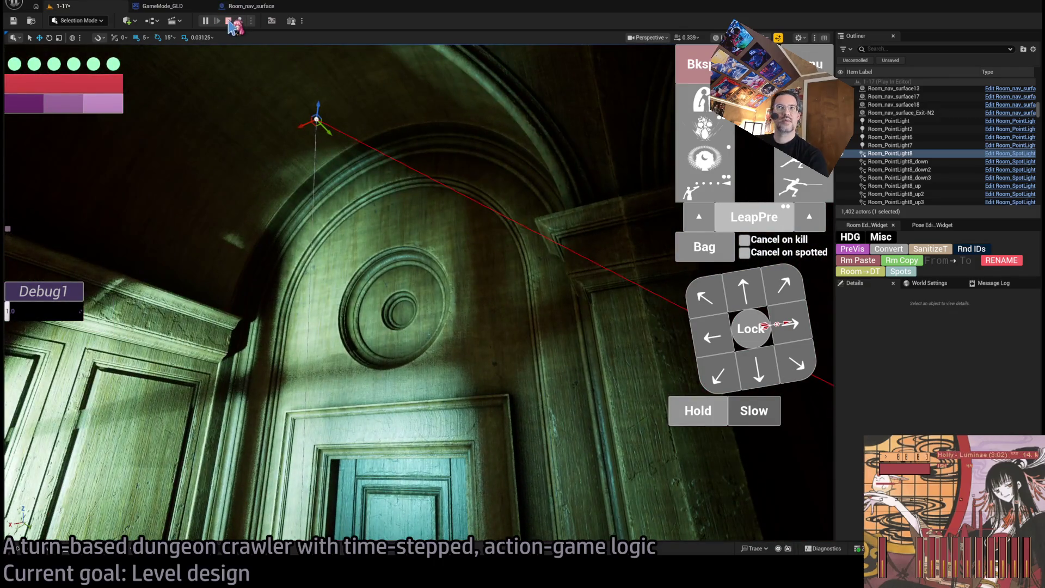
{"action": "left_click", "coordinate": [228, 21]}
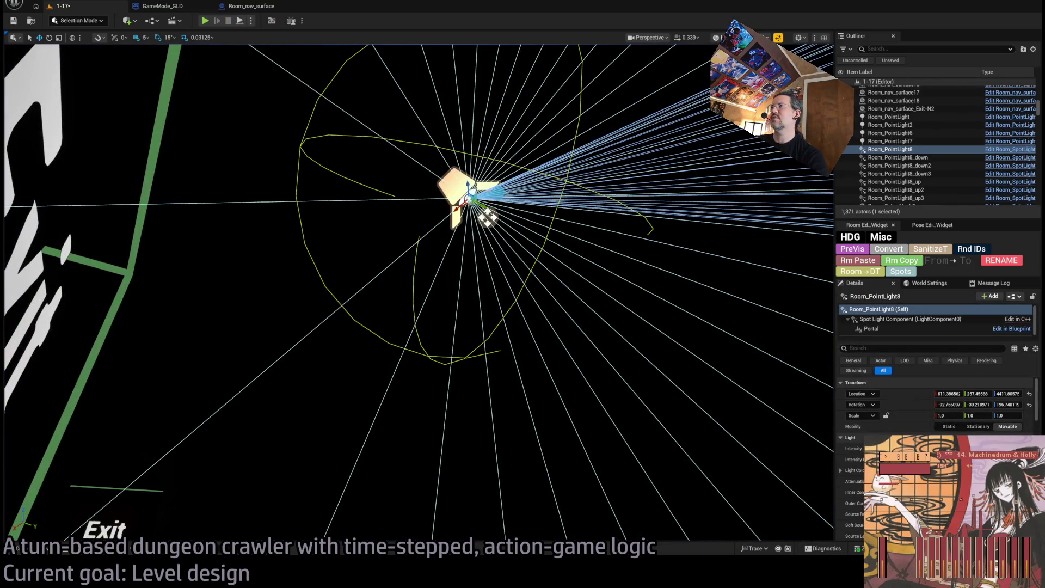
- In Unlit view, select the SM_RoomStyle02_Wall_Connection23 arch and open its static mesh with Ctrl+E
{"action": "key", "text": "alt+3"}
{"action": "left_click", "coordinate": [554, 121]}
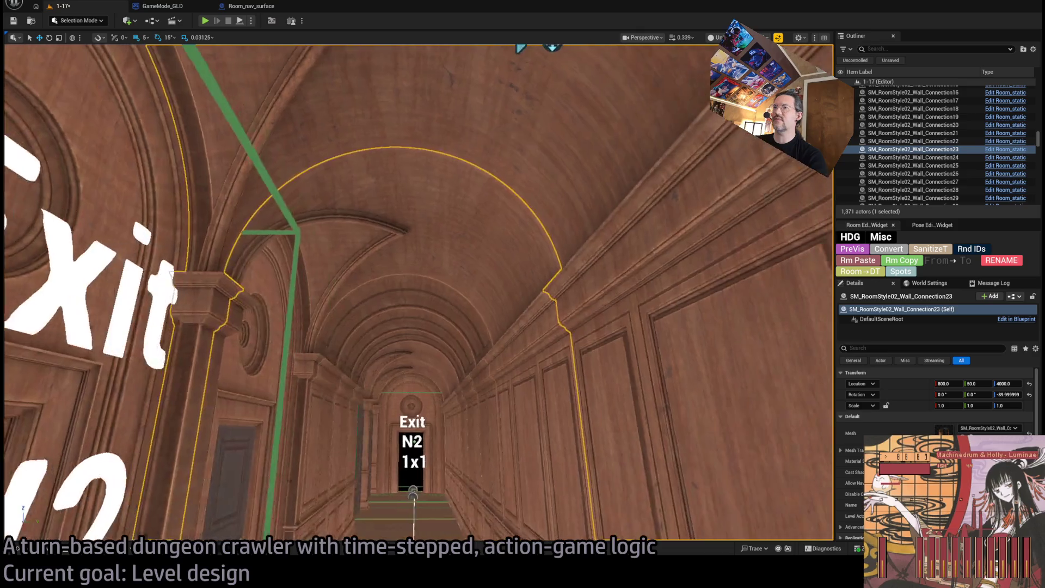
{"action": "key", "text": "ctrl+e"}
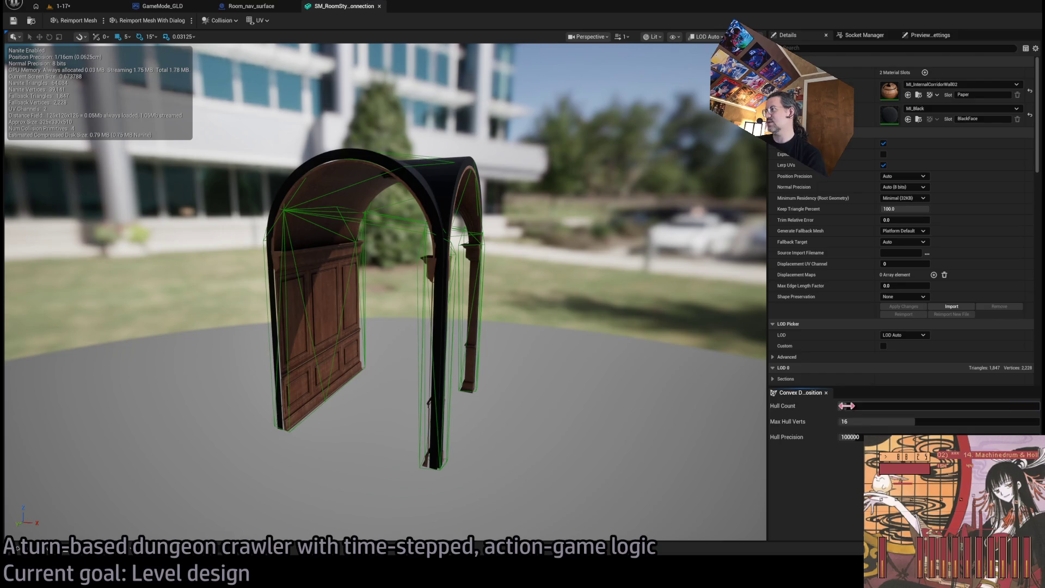
- Apply convex collision with Hull Count 64, Max Hull Verts 32, Hull Precision 1000000, then save the mesh
{"action": "mouse_move", "coordinate": [843, 406]}
{"action": "left_mouse_down"}
{"action": "mouse_move", "coordinate": [1039, 406]}
{"action": "mouse_move", "coordinate": [952, 422]}
{"action": "mouse_move", "coordinate": [1039, 422]}
{"action": "left_mouse_up"}
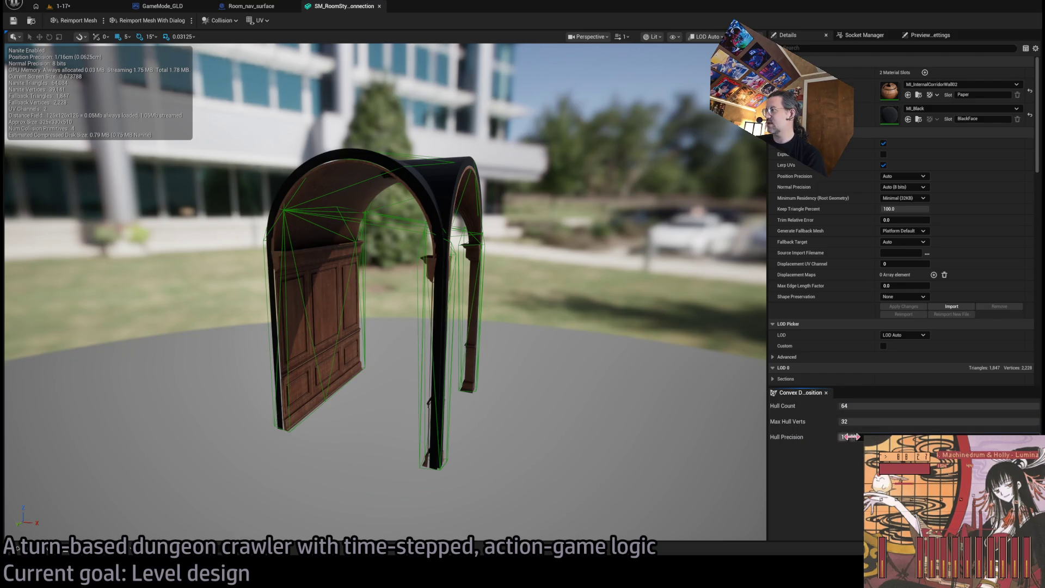
{"action": "left_click_drag", "start_coordinate": [849, 437], "coordinate": [1039, 437]}
{"action": "left_click", "coordinate": [849, 459]}
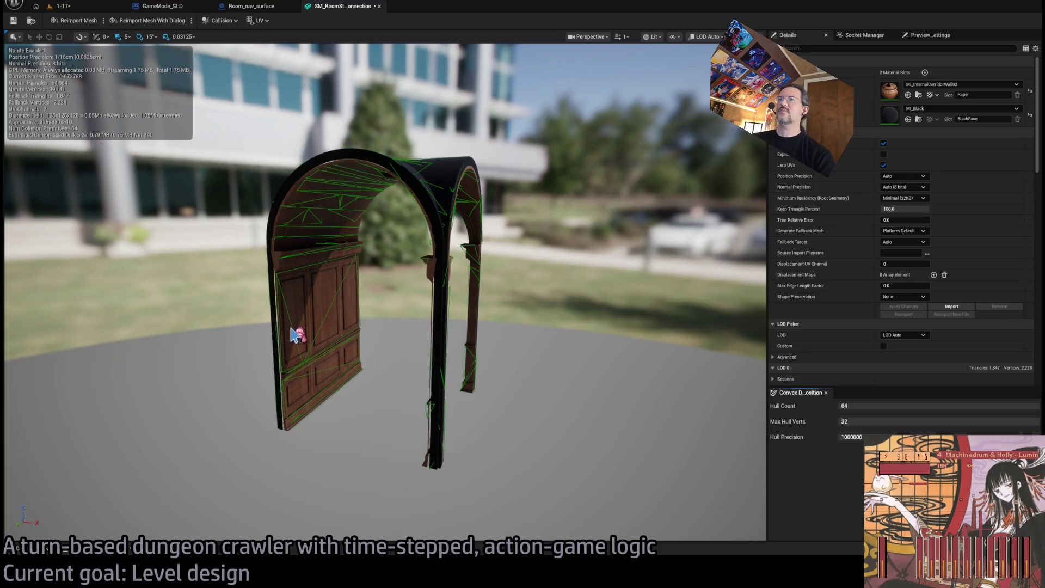
{"action": "mouse_move", "coordinate": [296, 333]}
{"action": "left_mouse_down"}
{"action": "mouse_move", "coordinate": [299, 218]}
{"action": "mouse_move", "coordinate": [296, 326]}
{"action": "left_mouse_up"}
{"action": "left_click", "coordinate": [13, 22]}
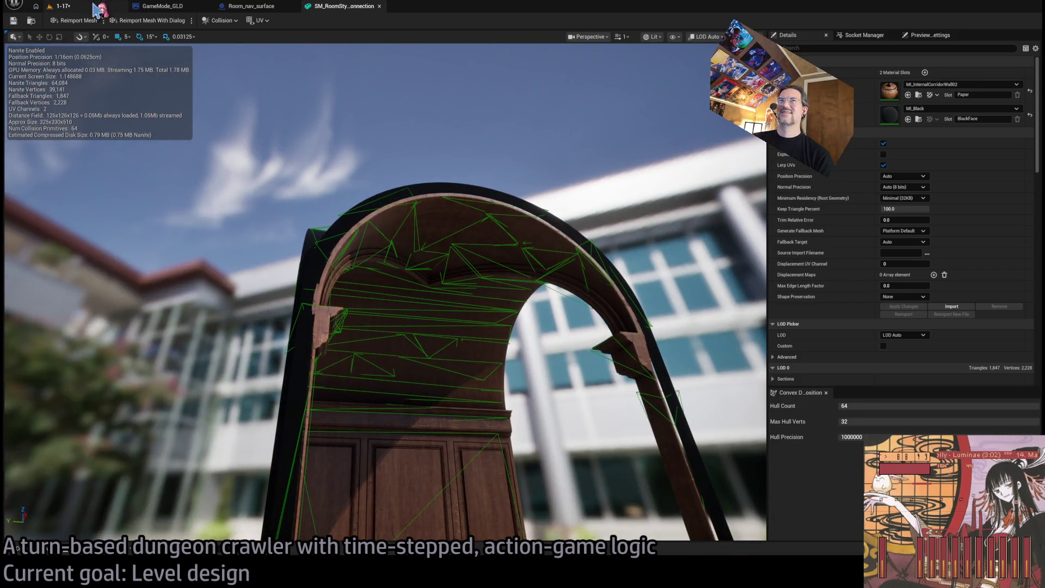
- Back in level 1-17, select the far arch Wall_Connection26 and open its SM_RoomStyle02_Wall mesh
{"action": "left_click", "coordinate": [95, 7]}
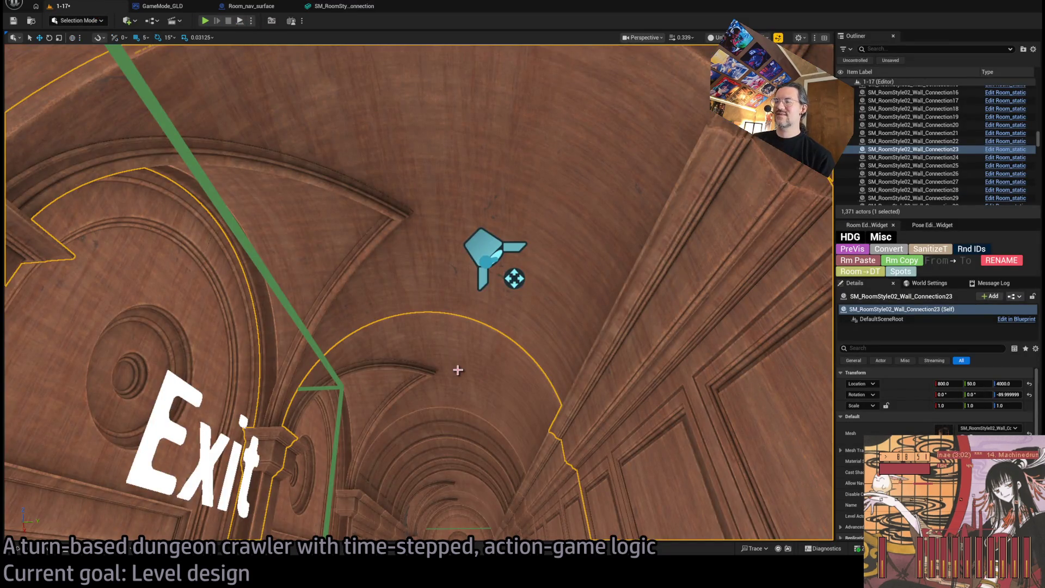
{"action": "left_click_drag", "start_coordinate": [457, 370], "coordinate": [458, 413]}
{"action": "left_click", "coordinate": [478, 225]}
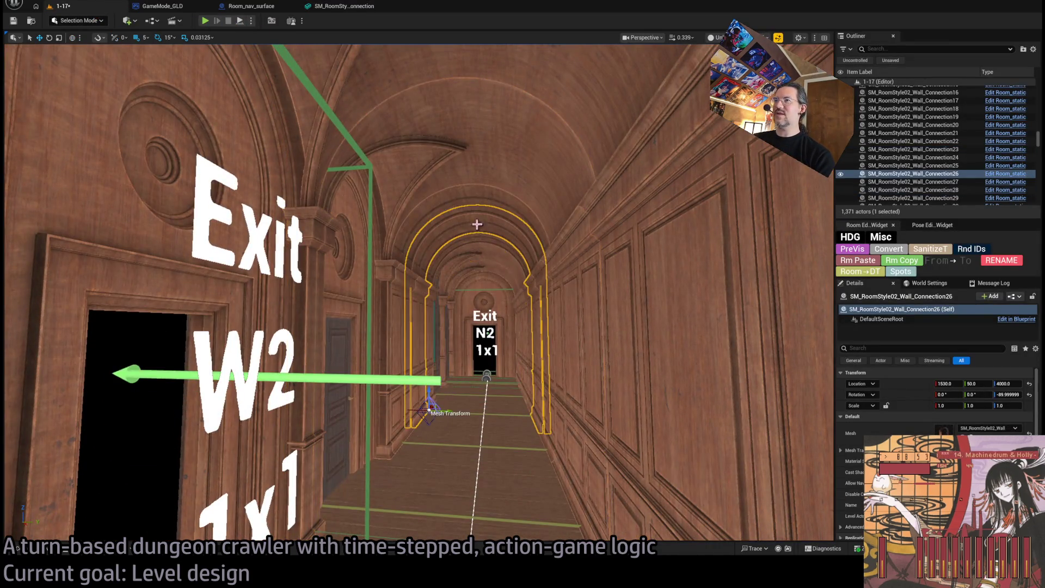
{"action": "double_click", "coordinate": [935, 428]}
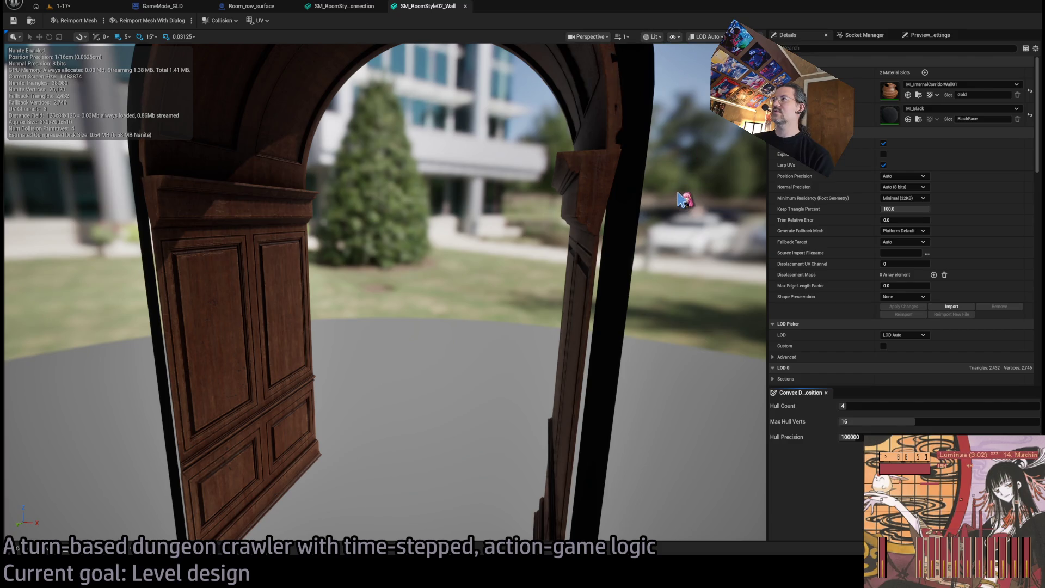
- Set SM_RoomStyle02_Wall's max hull verts to 32 and hull precision to 1000000, save, and close its editor
{"action": "mouse_move", "coordinate": [680, 205]}
{"action": "left_mouse_down"}
{"action": "mouse_move", "coordinate": [680, 190]}
{"action": "mouse_move", "coordinate": [680, 237]}
{"action": "mouse_move", "coordinate": [700, 237]}
{"action": "left_mouse_up"}
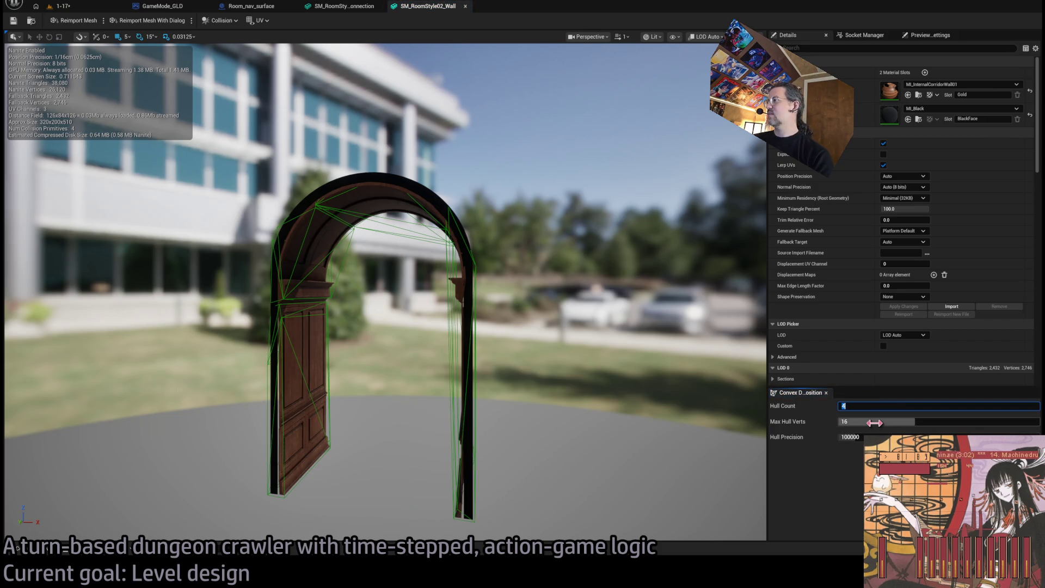
{"action": "left_click_drag", "start_coordinate": [865, 421], "coordinate": [882, 422]}
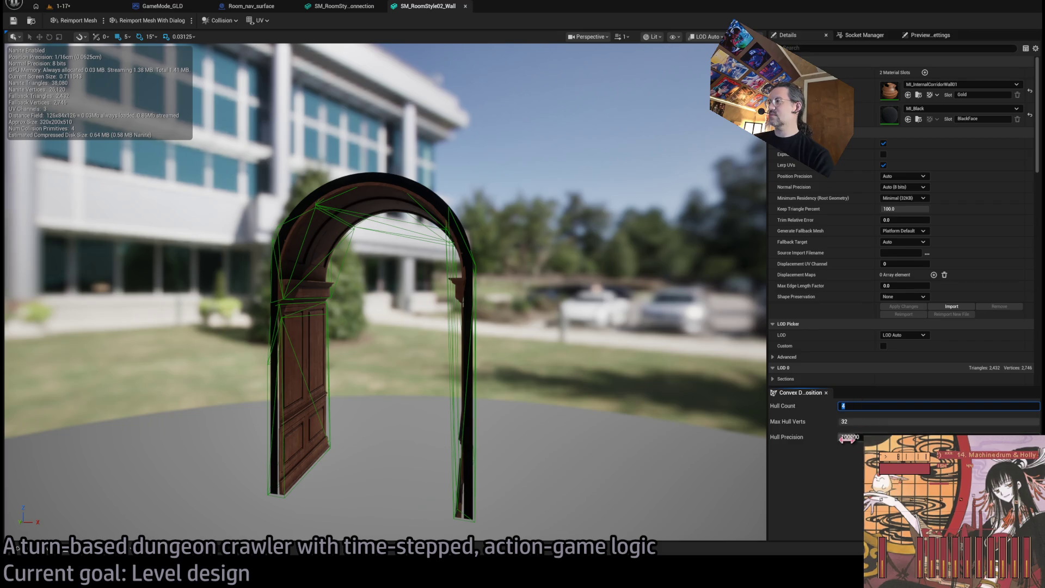
{"action": "key", "text": "Tab"}
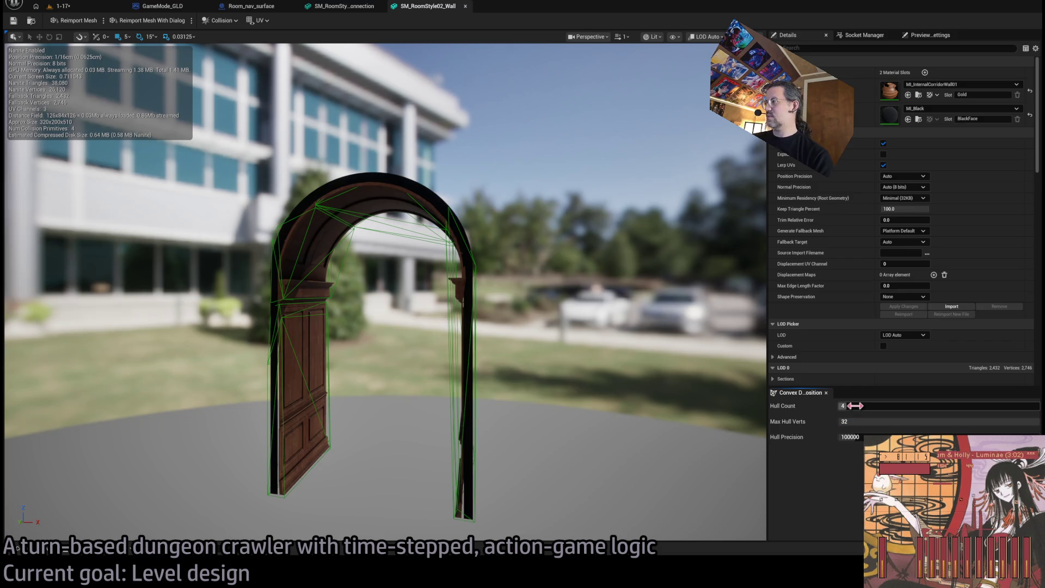
{"action": "key", "text": "shift+Tab"}
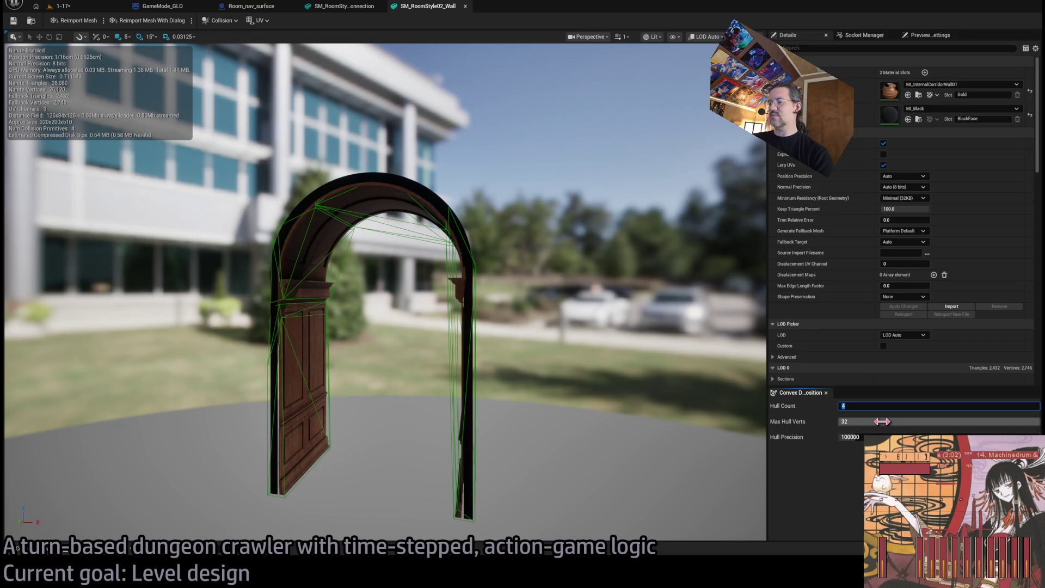
{"action": "type", "text": "16"}
{"action": "left_click", "coordinate": [849, 437]}
{"action": "type", "text": "1000000"}
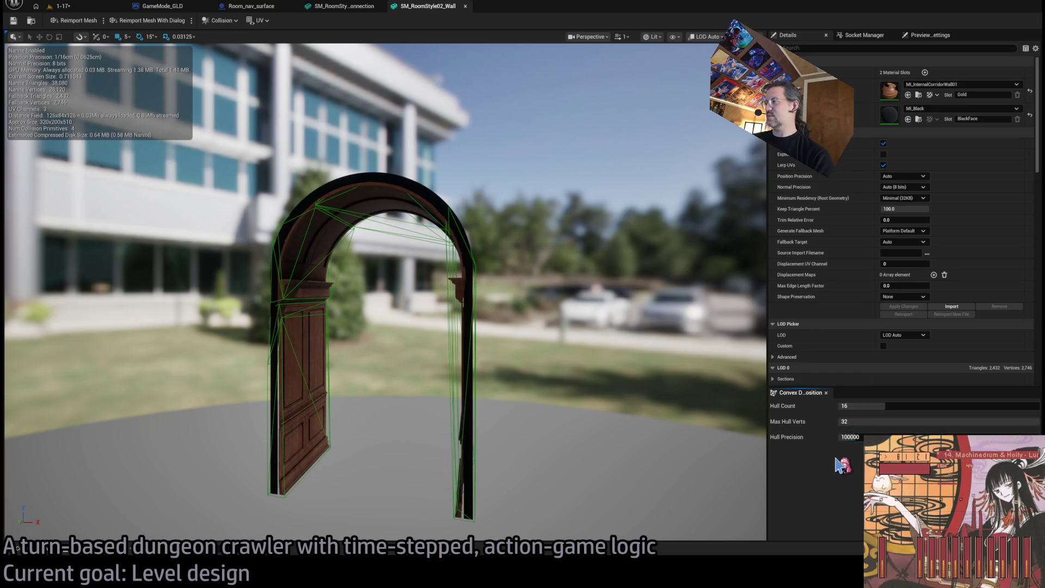
{"action": "key", "text": "Return"}
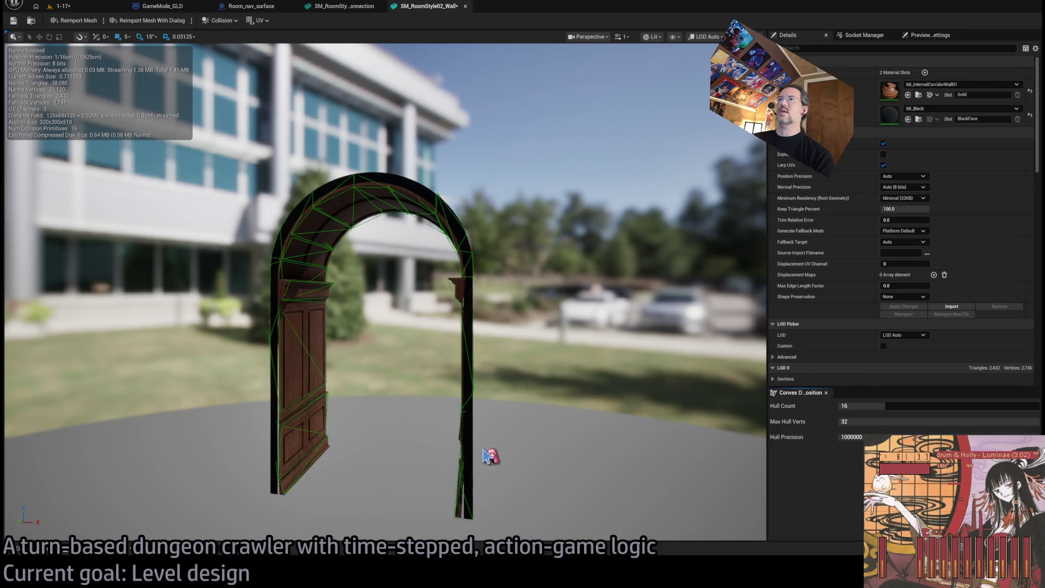
{"action": "left_click_drag", "start_coordinate": [491, 456], "coordinate": [439, 437]}
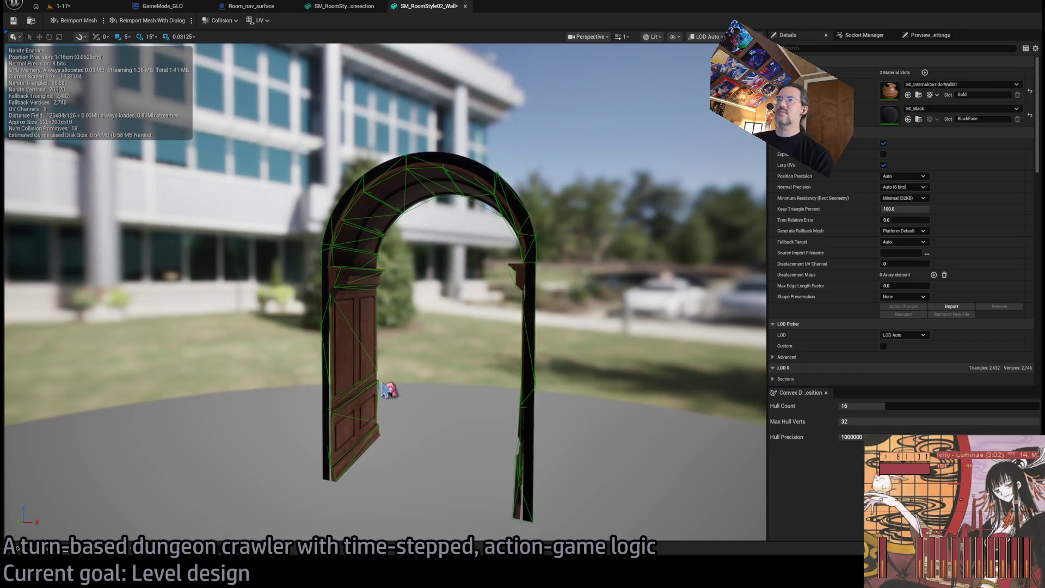
{"action": "left_click", "coordinate": [13, 20]}
{"action": "middle_click", "coordinate": [419, 7]}
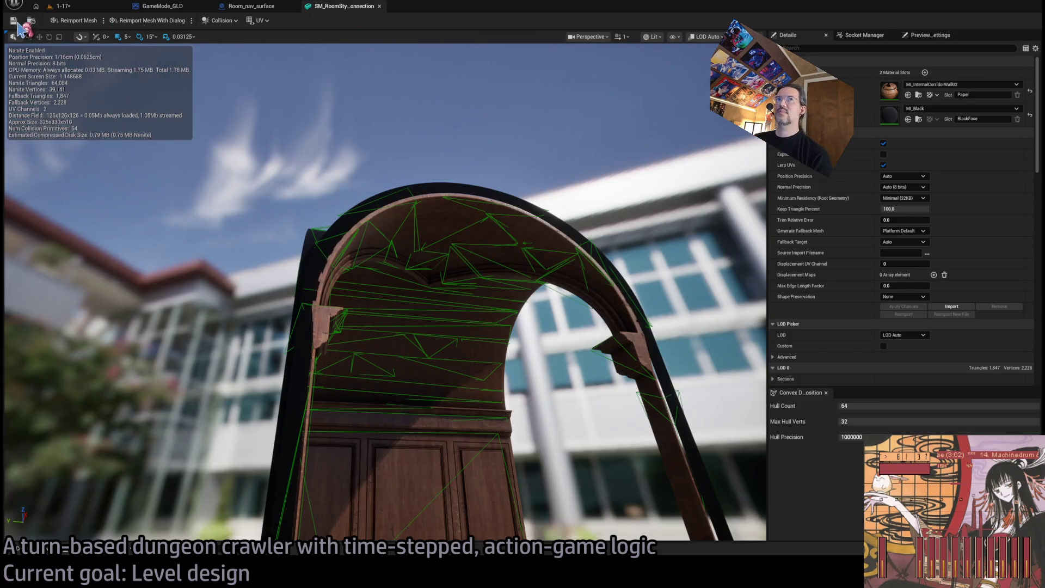
- Close the last mesh editor and inspect the corridor arches and Exit marker in level 1-17
{"action": "middle_click", "coordinate": [335, 6]}
{"action": "left_click", "coordinate": [59, 6]}
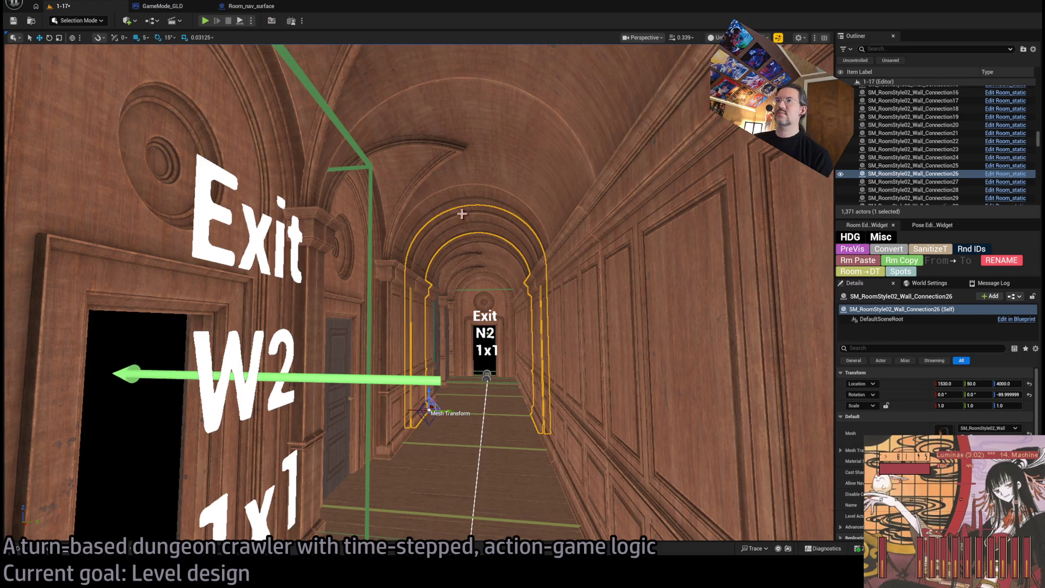
{"action": "mouse_move", "coordinate": [462, 213]}
{"action": "left_mouse_down"}
{"action": "mouse_move", "coordinate": [441, 98]}
{"action": "mouse_move", "coordinate": [466, 203]}
{"action": "mouse_move", "coordinate": [443, 180]}
{"action": "mouse_move", "coordinate": [443, 163]}
{"action": "left_mouse_up"}
{"action": "left_click", "coordinate": [443, 194]}
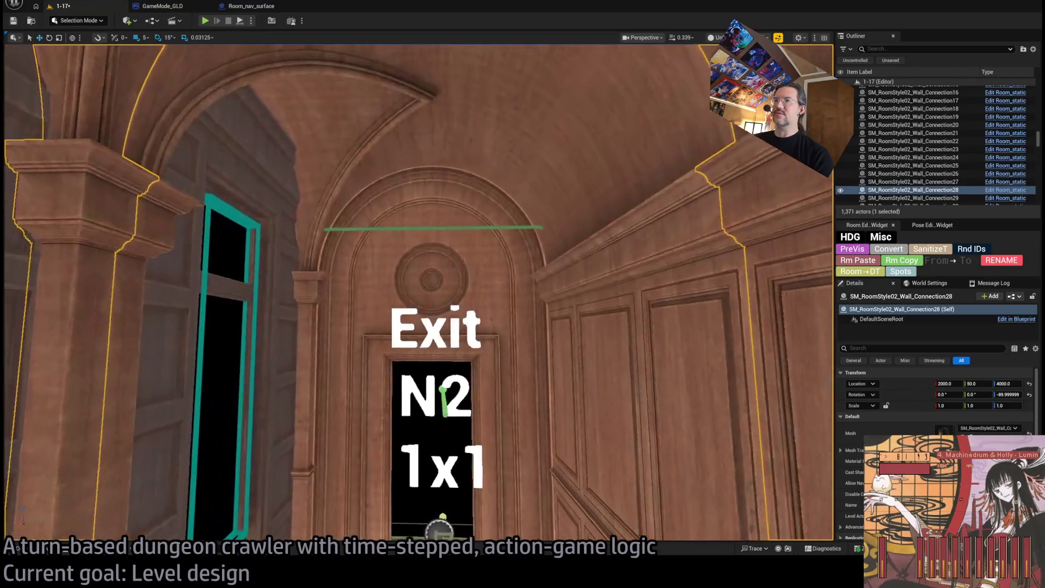
{"action": "left_click", "coordinate": [513, 325]}
{"action": "left_click", "coordinate": [518, 338]}
{"action": "left_click_drag", "start_coordinate": [518, 338], "coordinate": [514, 294]}
{"action": "mouse_move", "coordinate": [437, 326]}
{"action": "left_mouse_down"}
{"action": "mouse_move", "coordinate": [422, 386]}
{"action": "mouse_move", "coordinate": [452, 269]}
{"action": "left_mouse_up"}
{"action": "left_click_drag", "start_coordinate": [511, 340], "coordinate": [517, 375]}
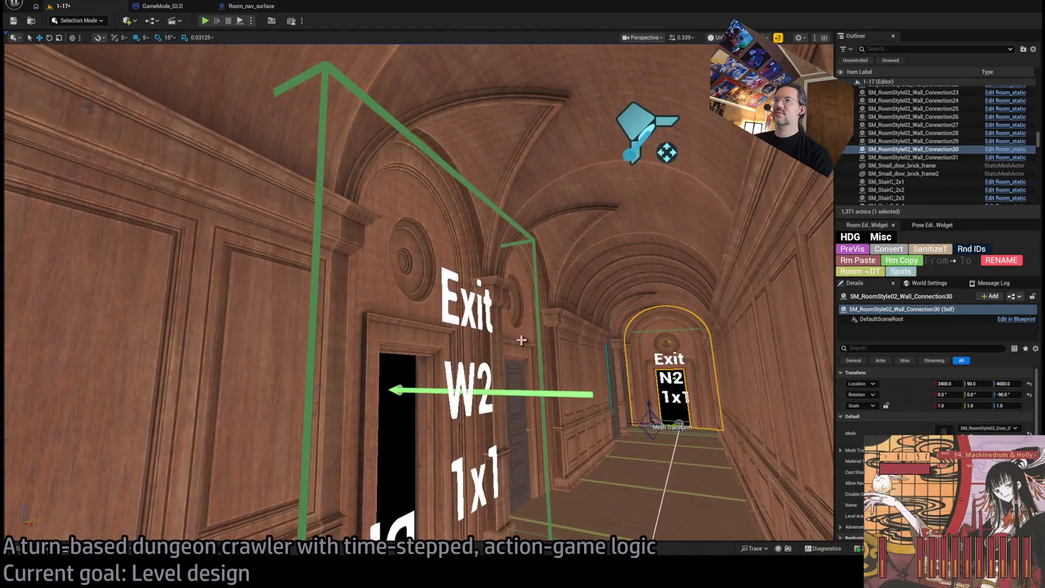
- Save the level with Ctrl+S and select the corridor spotlight
{"action": "key", "text": "ctrl+s"}
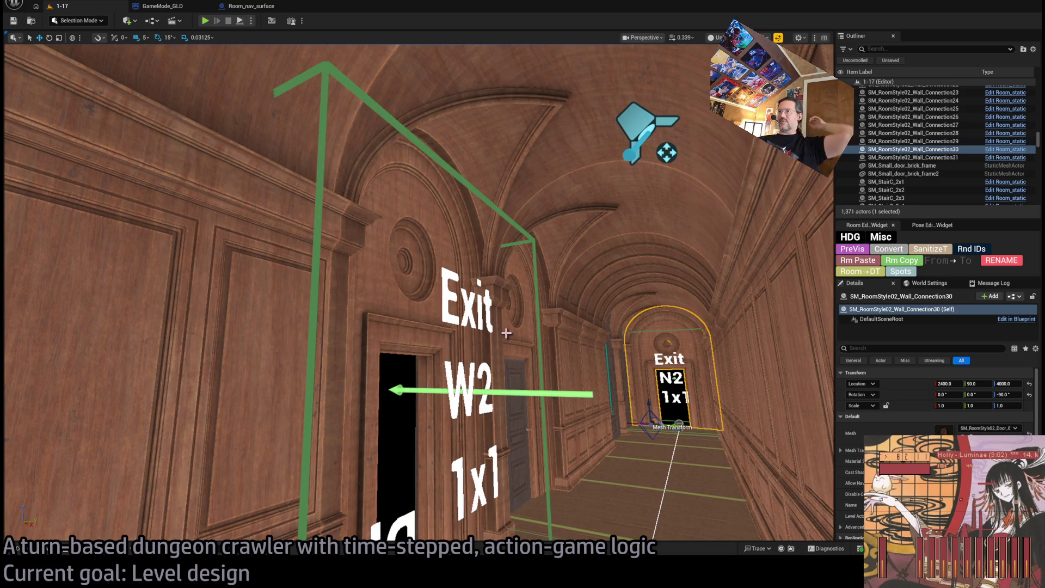
{"action": "mouse_move", "coordinate": [502, 318]}
{"action": "left_mouse_down"}
{"action": "mouse_move", "coordinate": [479, 338]}
{"action": "mouse_move", "coordinate": [484, 304]}
{"action": "mouse_move", "coordinate": [413, 305]}
{"action": "mouse_move", "coordinate": [493, 327]}
{"action": "left_mouse_up"}
{"action": "left_click", "coordinate": [546, 213]}
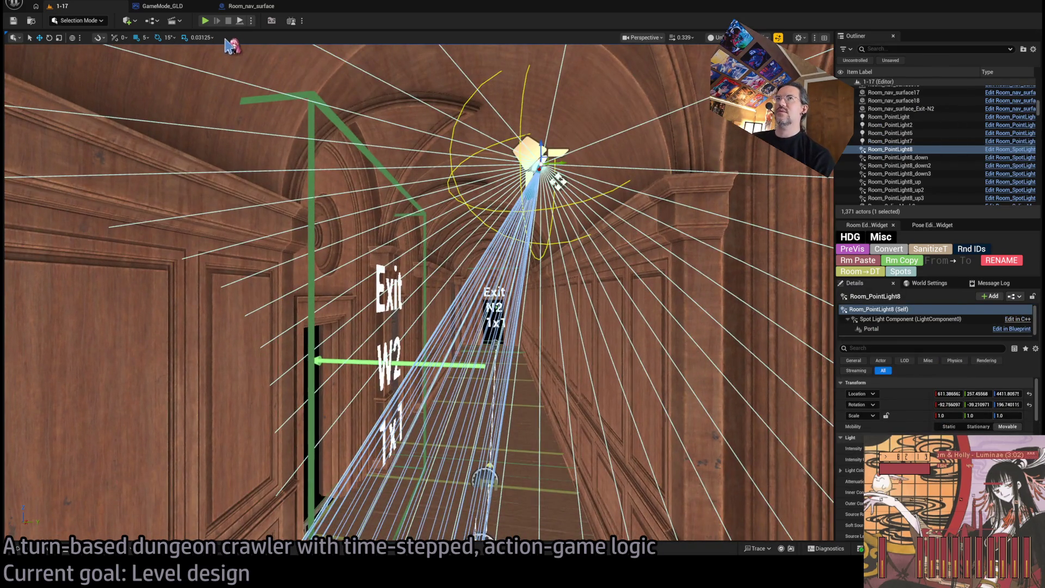
{"action": "left_click", "coordinate": [206, 22]}
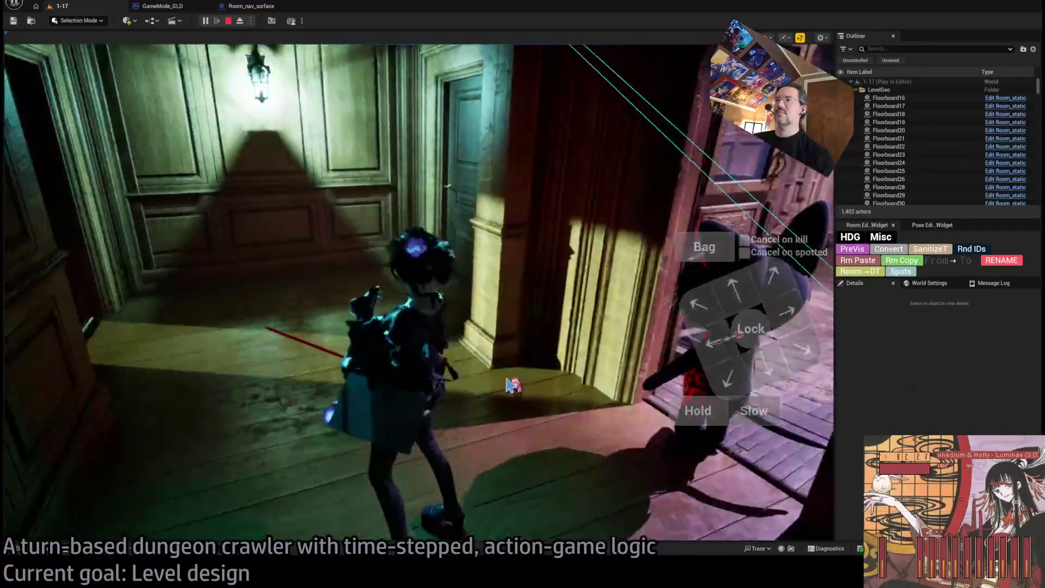
{"action": "key", "text": "Escape"}
{"action": "key", "text": "f"}
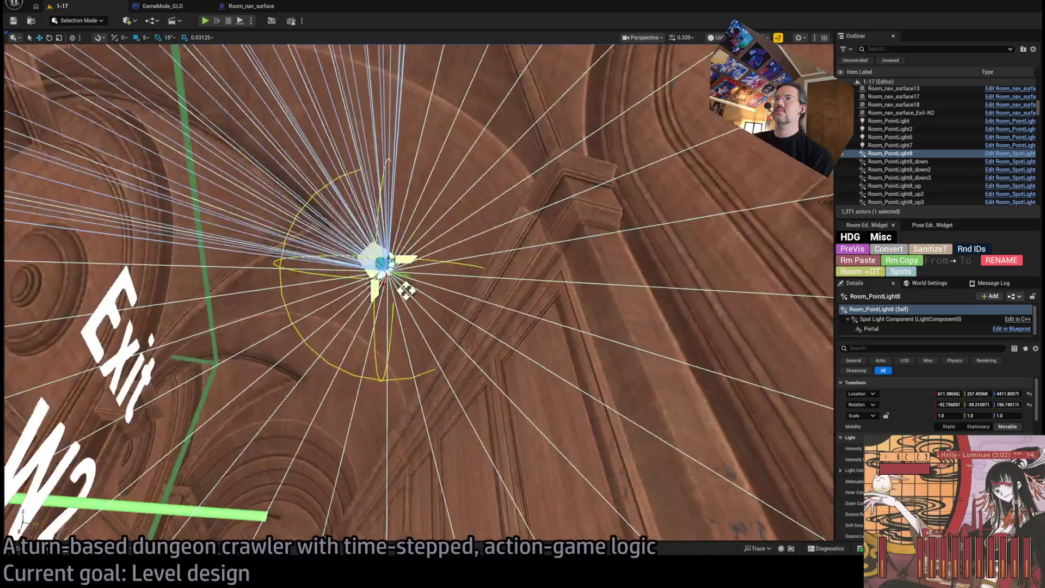
{"action": "scroll", "coordinate": [951, 428], "scroll_direction": "down", "scroll_amount": 10}
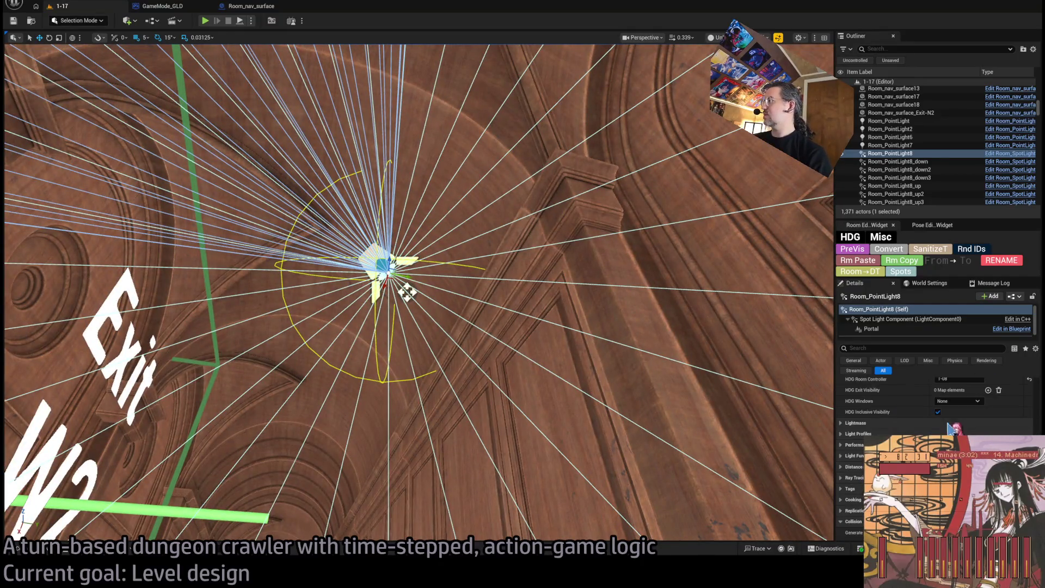
{"action": "scroll", "coordinate": [940, 415], "scroll_direction": "up", "scroll_amount": 5}
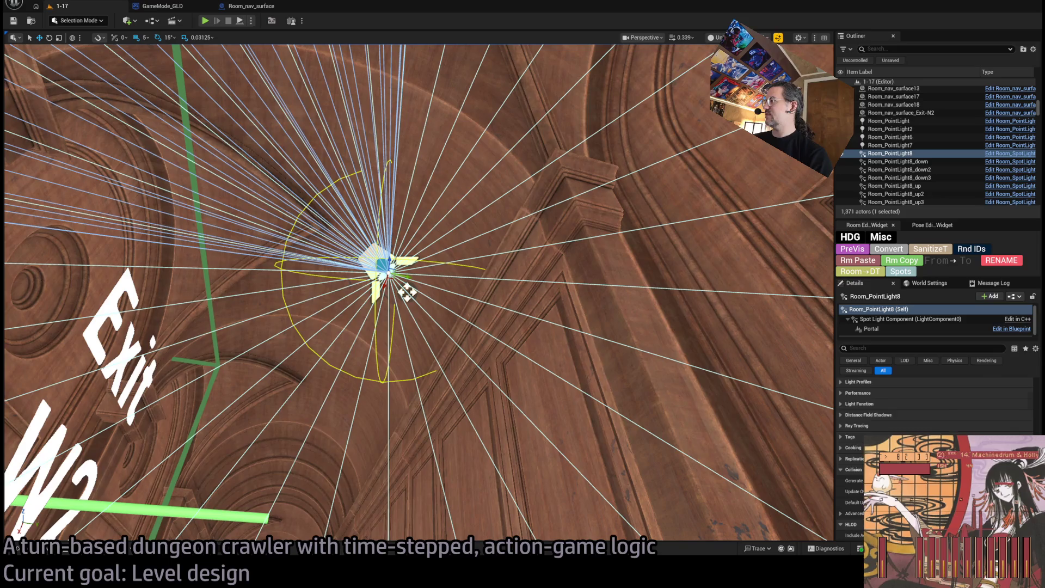
{"action": "scroll", "coordinate": [939, 429], "scroll_direction": "down", "scroll_amount": 1}
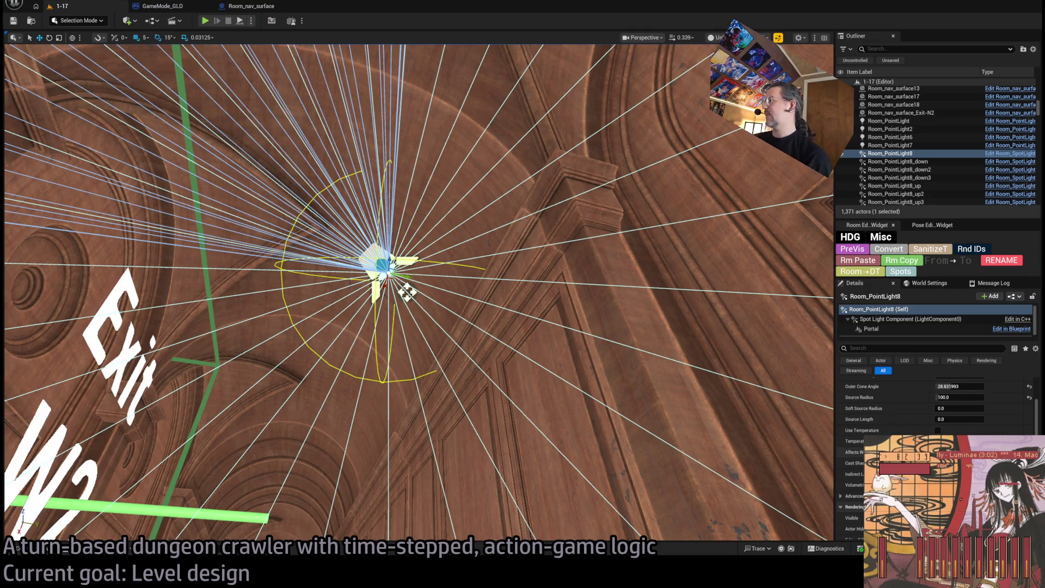
{"action": "scroll", "coordinate": [935, 408], "scroll_direction": "down", "scroll_amount": 2}
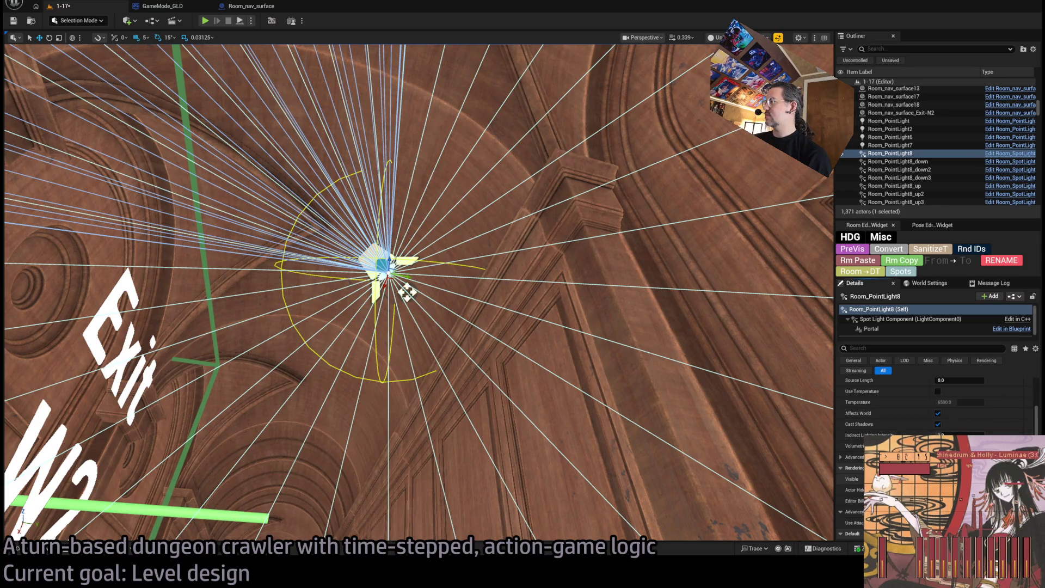
{"action": "scroll", "coordinate": [936, 403], "scroll_direction": "up", "scroll_amount": 3}
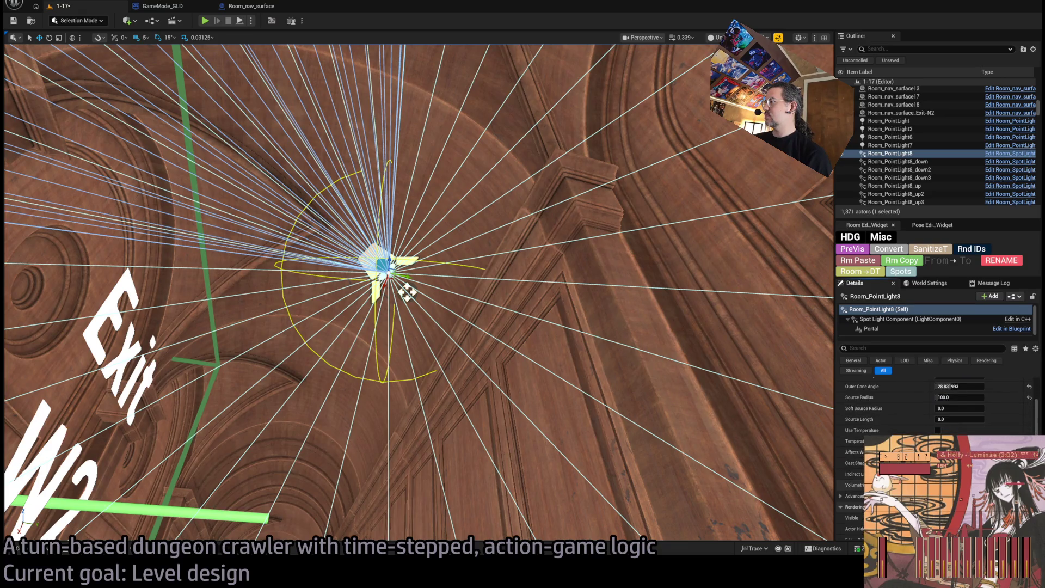
{"action": "scroll", "coordinate": [936, 408], "scroll_direction": "down", "scroll_amount": 10}
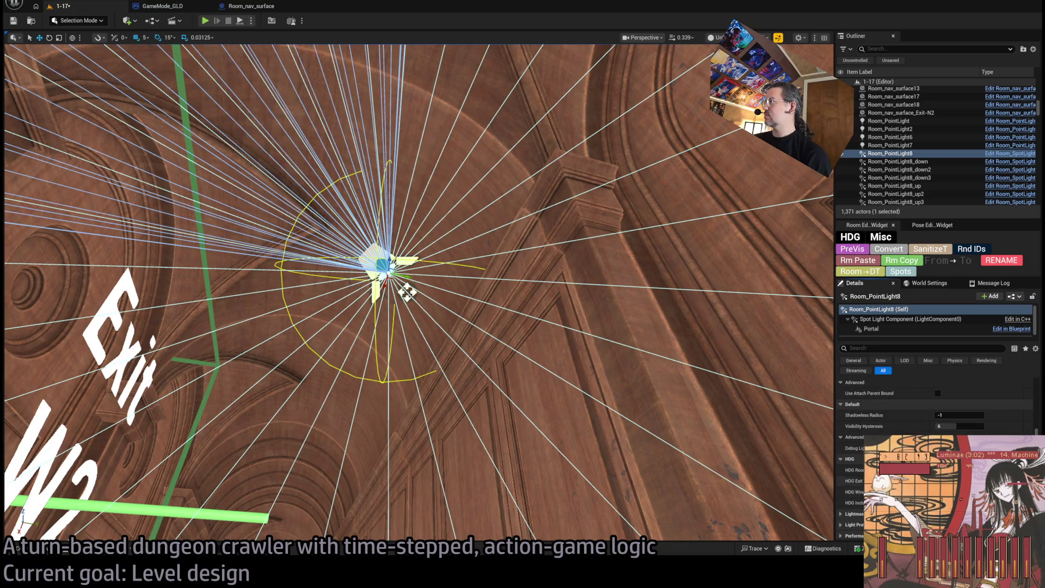
{"action": "scroll", "coordinate": [936, 402], "scroll_direction": "up", "scroll_amount": 1}
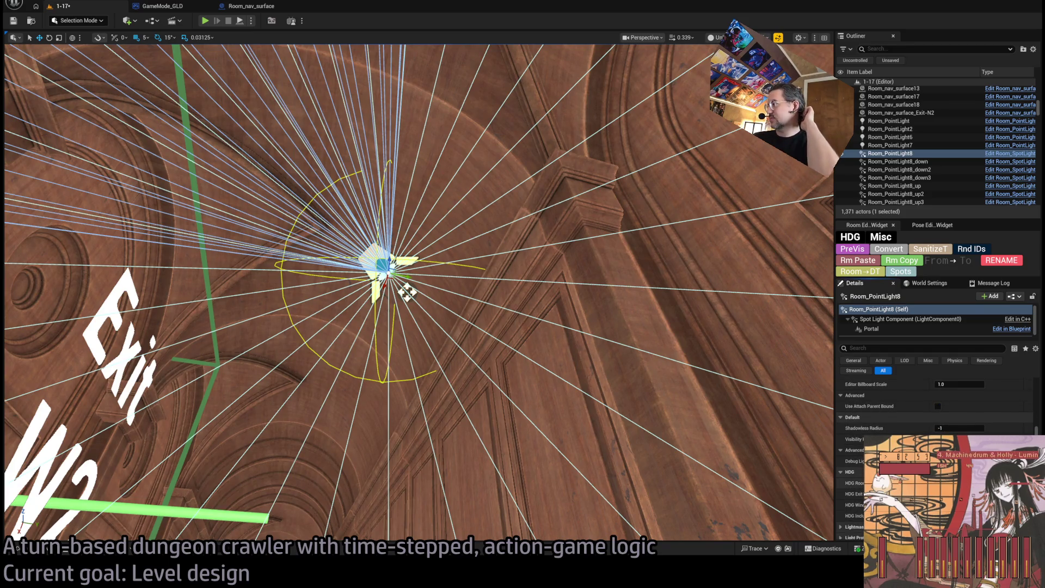
{"action": "left_click_drag", "start_coordinate": [407, 292], "coordinate": [579, 121]}
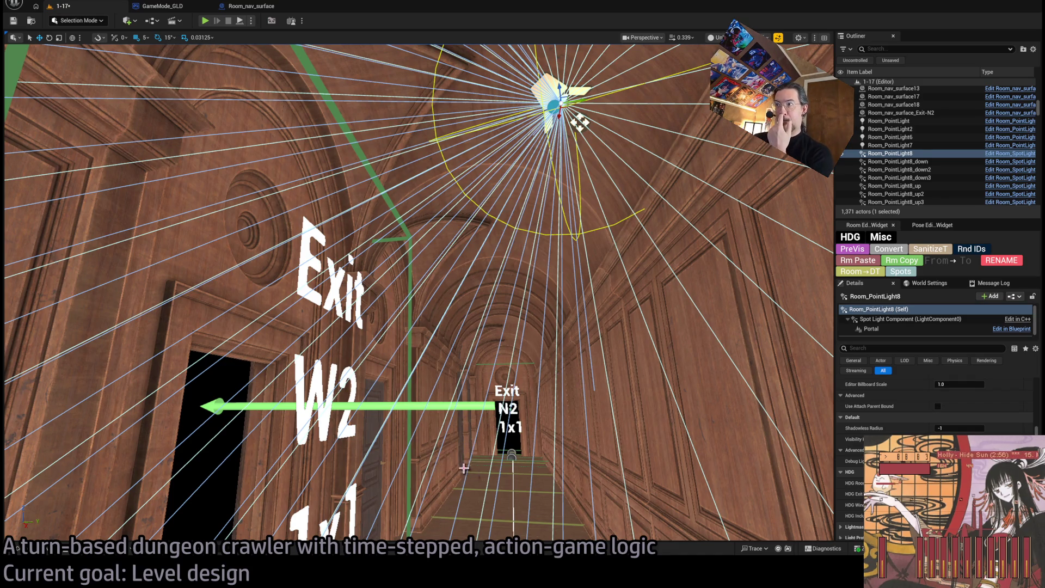
- Select the wall lantern mesh together with its point light
{"action": "left_click", "coordinate": [496, 357]}
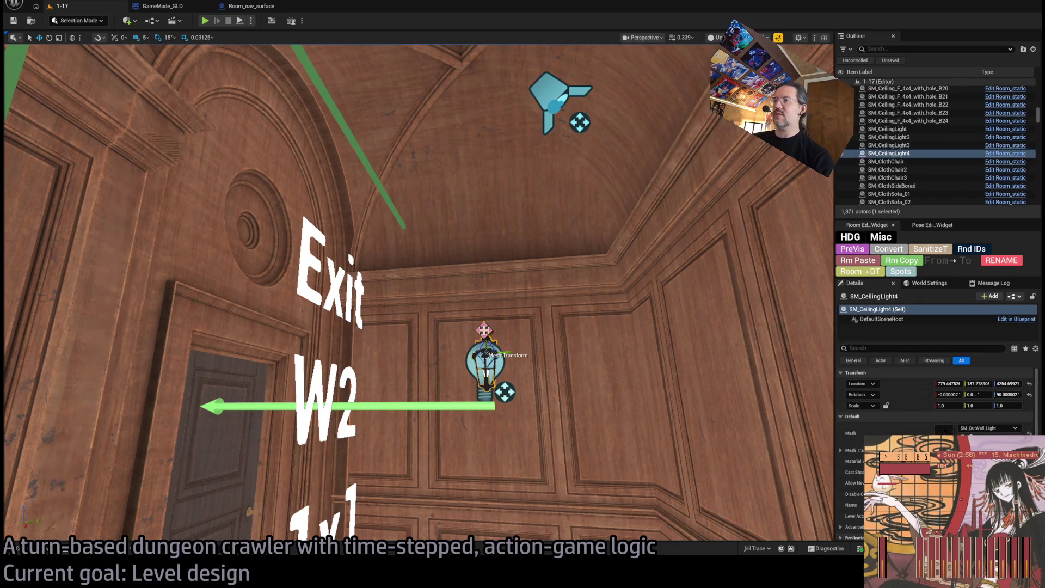
{"action": "key", "text": "f"}
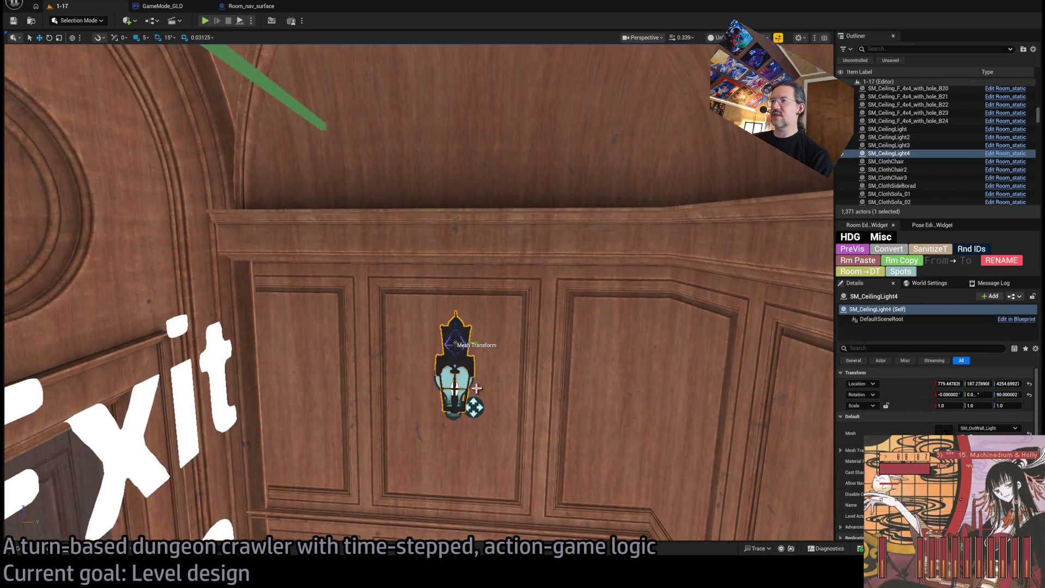
{"action": "scroll", "coordinate": [935, 424], "scroll_direction": "down", "scroll_amount": 5}
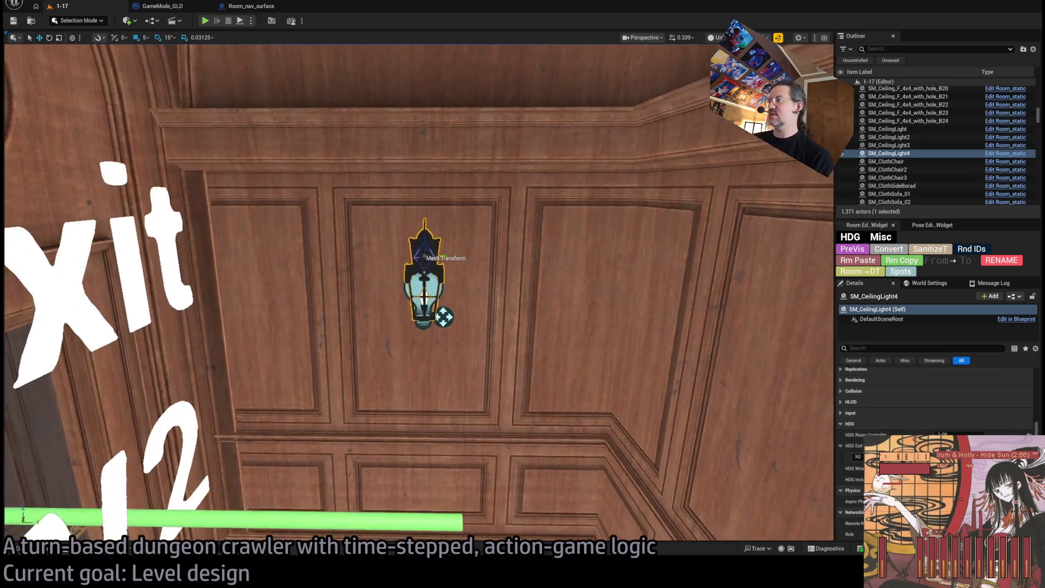
{"action": "left_click", "coordinate": [447, 324], "text": "ctrl"}
{"action": "scroll", "coordinate": [451, 327], "scroll_direction": "down", "scroll_amount": 3}
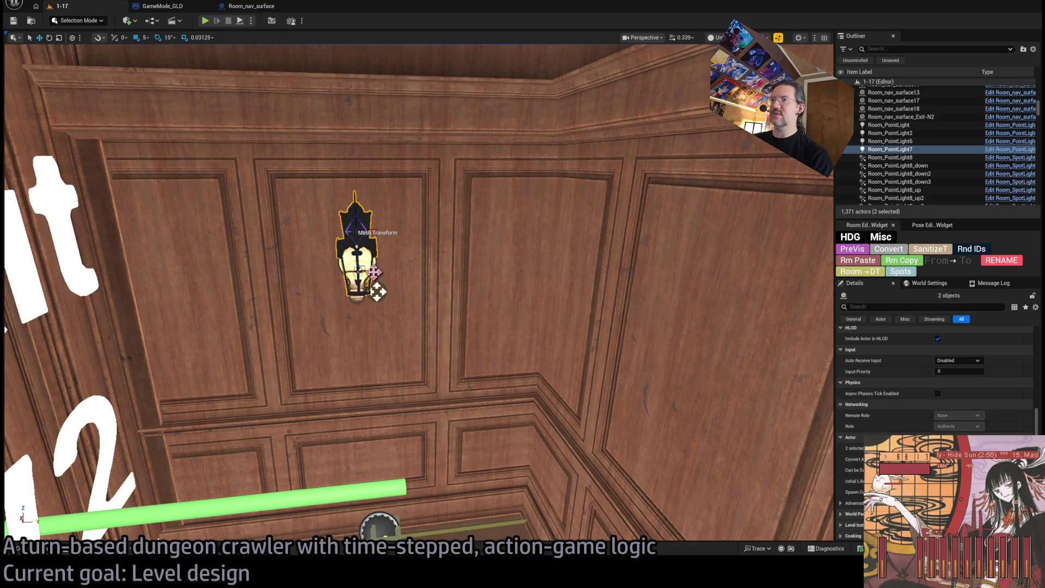
- Duplicate the lantern and its light, and place the copy further right on the wall panel
{"action": "key", "text": "ctrl+d"}
{"action": "key", "text": "e"}
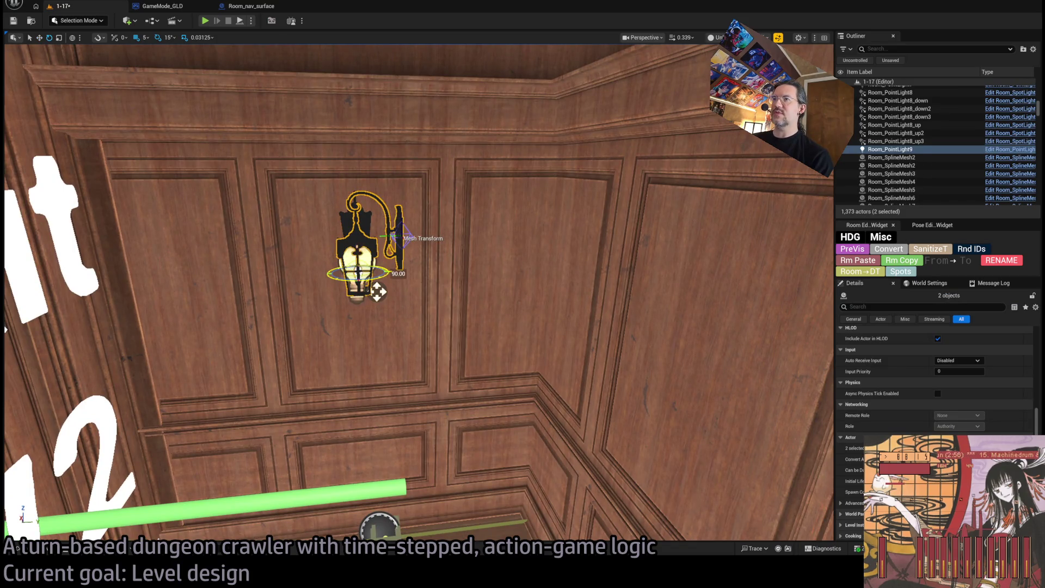
{"action": "key", "text": "w"}
{"action": "scroll", "coordinate": [689, 254], "scroll_direction": "down", "scroll_amount": 3}
{"action": "scroll", "coordinate": [506, 261], "scroll_direction": "down", "scroll_amount": 1}
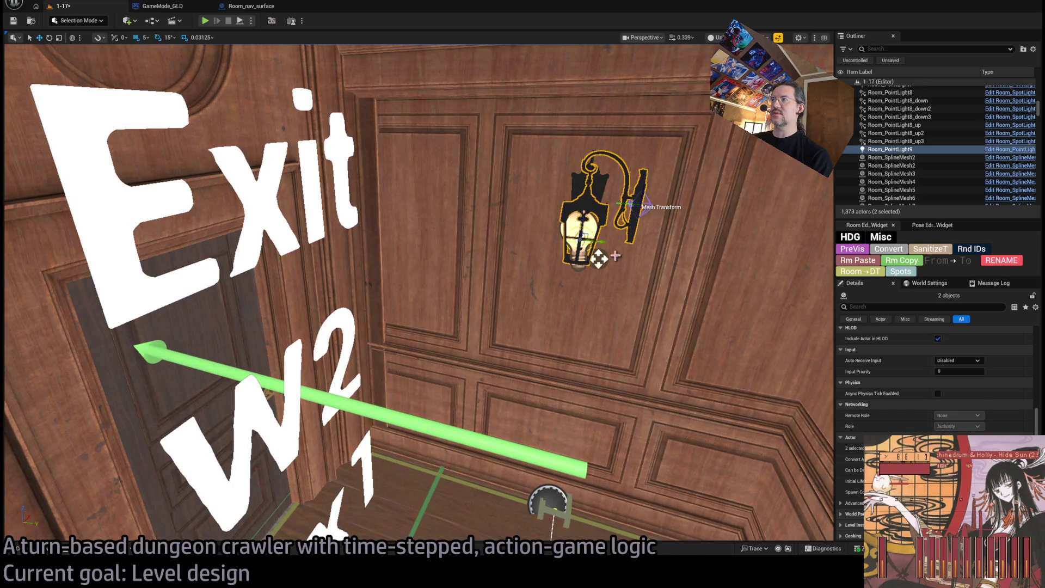
{"action": "left_click_drag", "start_coordinate": [590, 242], "coordinate": [765, 261], "text": "alt"}
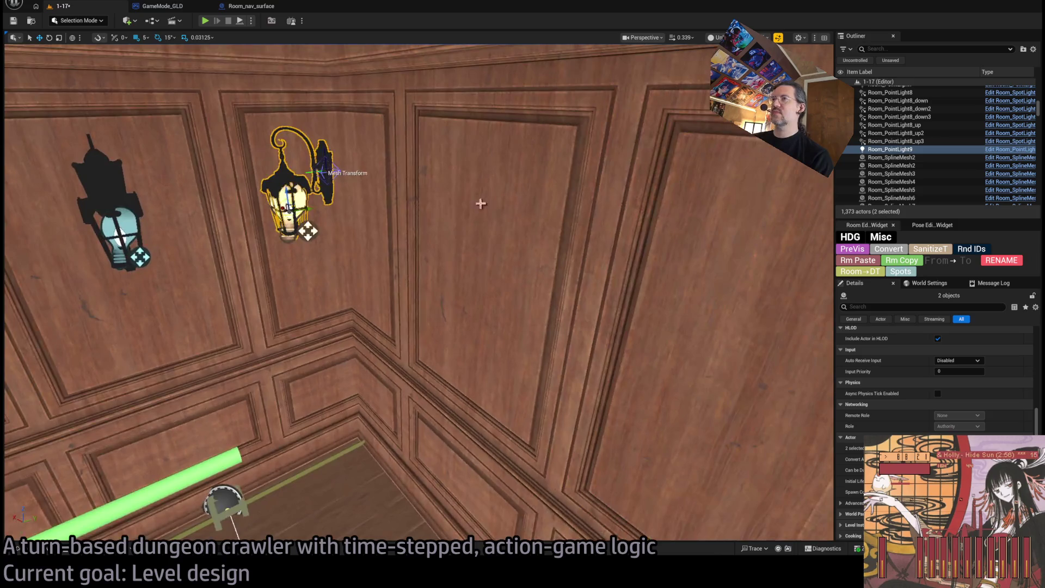
{"action": "mouse_move", "coordinate": [310, 208]}
{"action": "left_mouse_down"}
{"action": "mouse_move", "coordinate": [378, 208]}
{"action": "mouse_move", "coordinate": [348, 207]}
{"action": "mouse_move", "coordinate": [490, 274]}
{"action": "mouse_move", "coordinate": [467, 267]}
{"action": "mouse_move", "coordinate": [474, 239]}
{"action": "mouse_move", "coordinate": [496, 240]}
{"action": "left_mouse_up"}
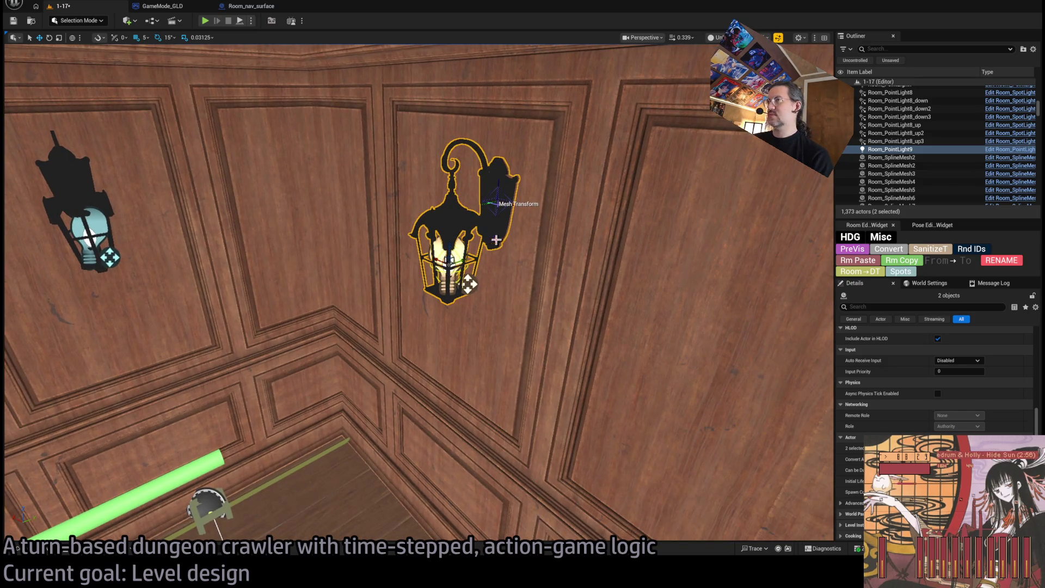
- Check the new lantern mesh and light selection, then start a playtest with Alt+P
{"action": "left_click", "coordinate": [467, 211]}
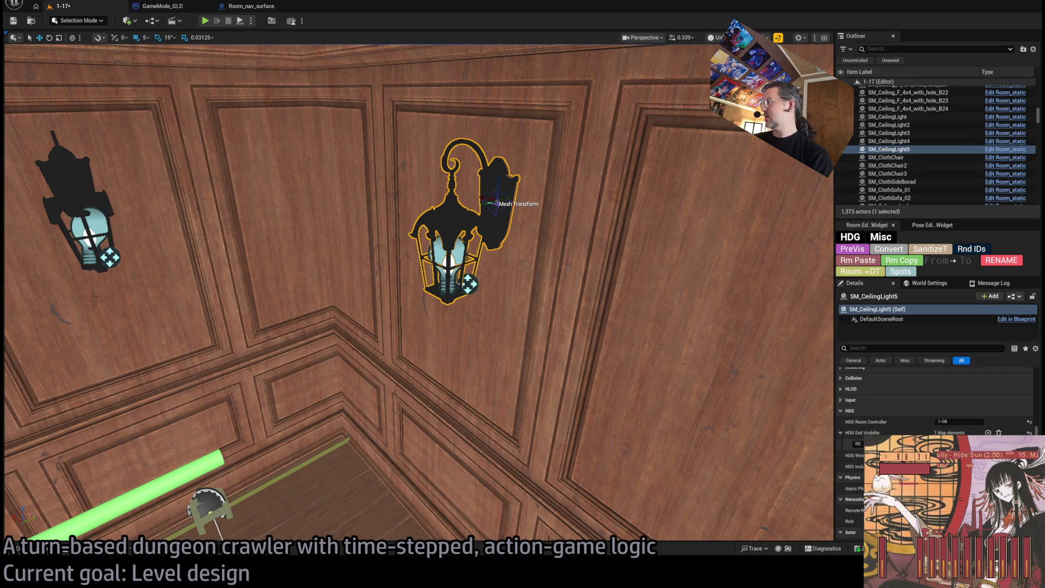
{"action": "left_click", "coordinate": [464, 263]}
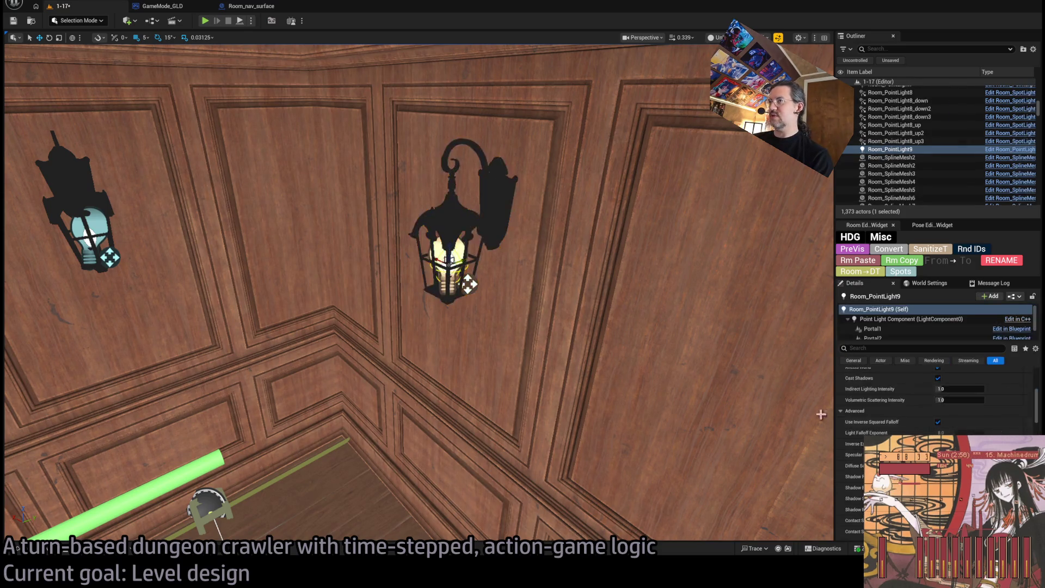
{"action": "scroll", "coordinate": [936, 424], "scroll_direction": "down", "scroll_amount": 5}
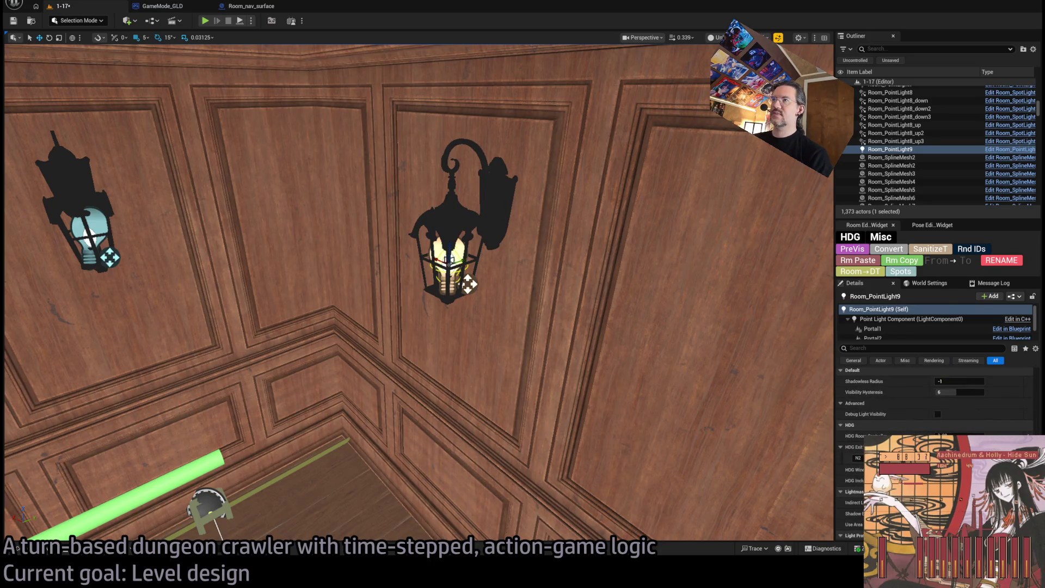
{"action": "left_click", "coordinate": [485, 197]}
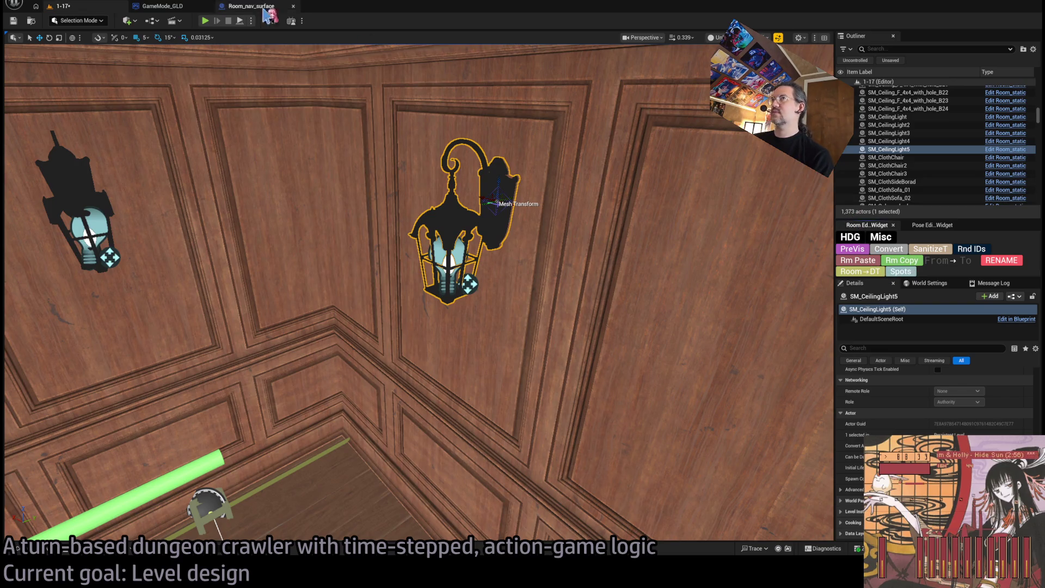
{"action": "key", "text": "alt+p"}
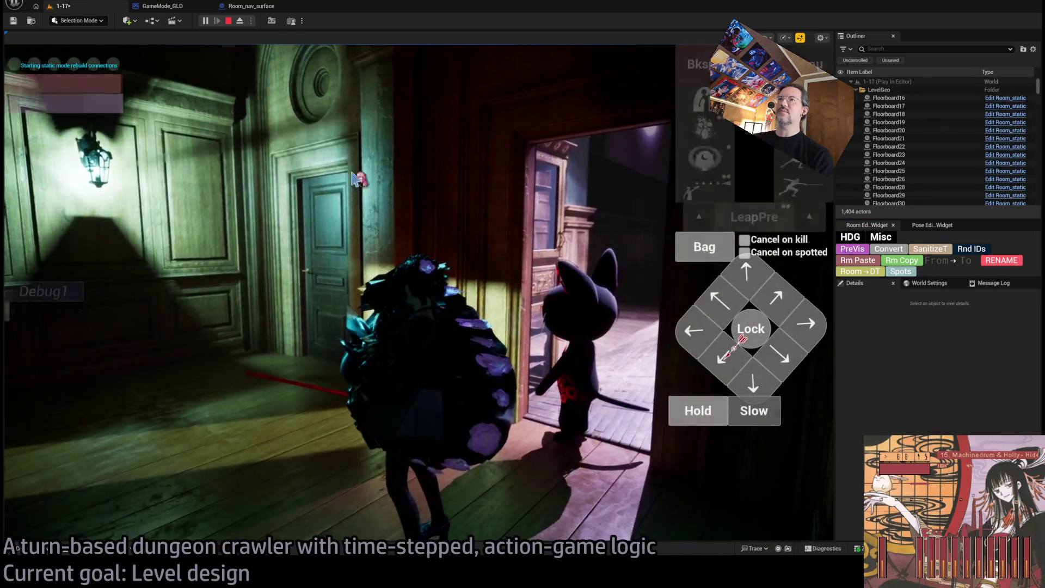
- Stop the running playtest, select the RoomController, then playtest the corridor again and stop
{"action": "key", "text": "Escape"}
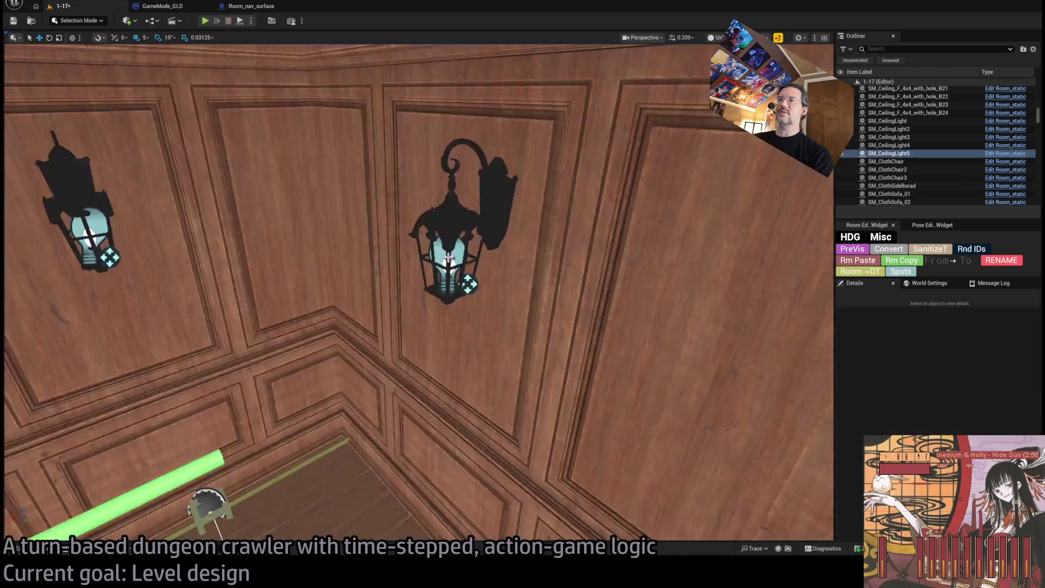
{"action": "left_click", "coordinate": [161, 156]}
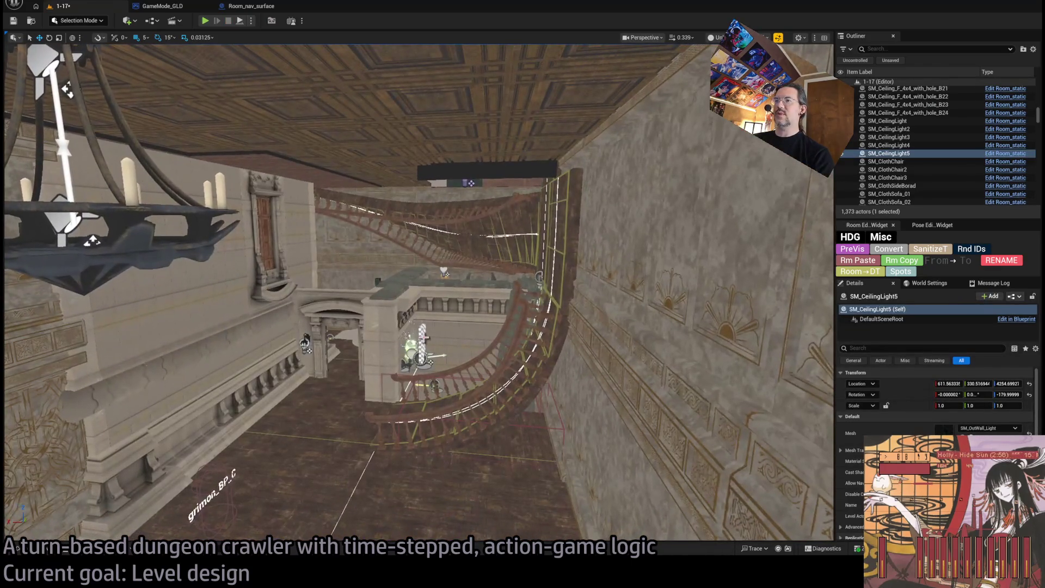
{"action": "left_click", "coordinate": [422, 343]}
{"action": "scroll", "coordinate": [935, 408], "scroll_direction": "down", "scroll_amount": 5}
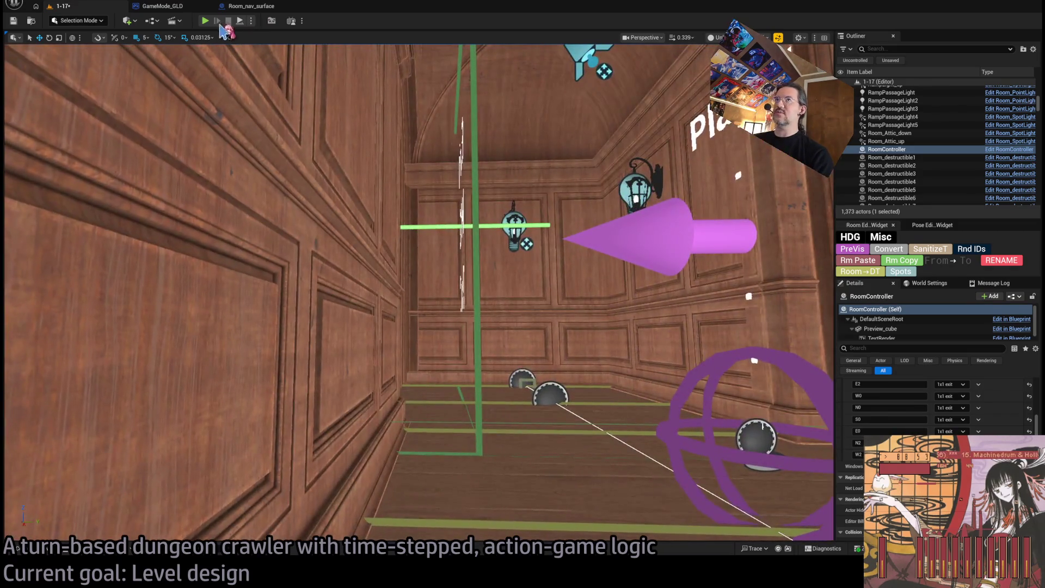
{"action": "key", "text": "alt+p"}
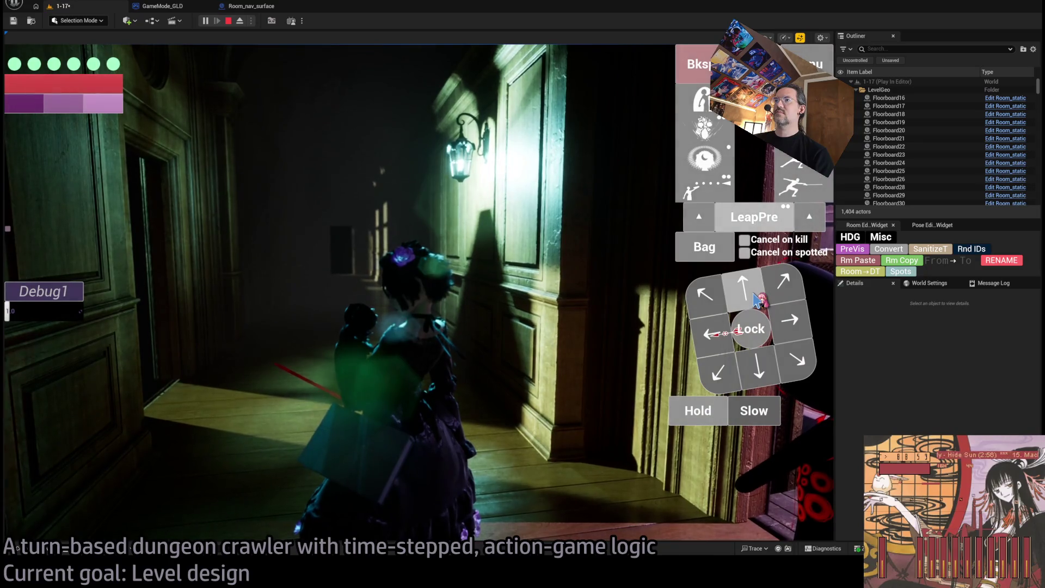
{"action": "left_click", "coordinate": [76, 379]}
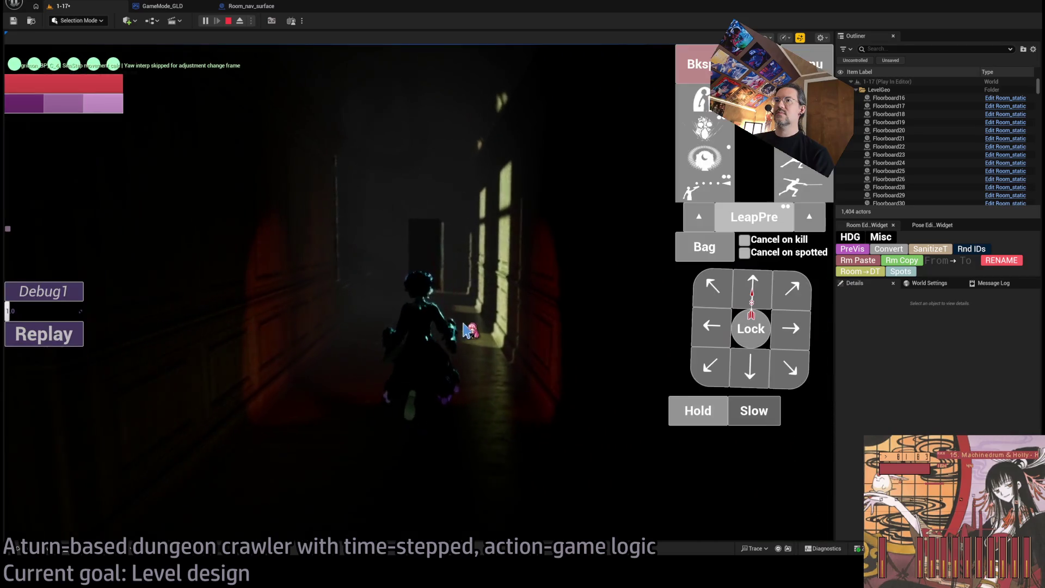
{"action": "key", "text": "Escape"}
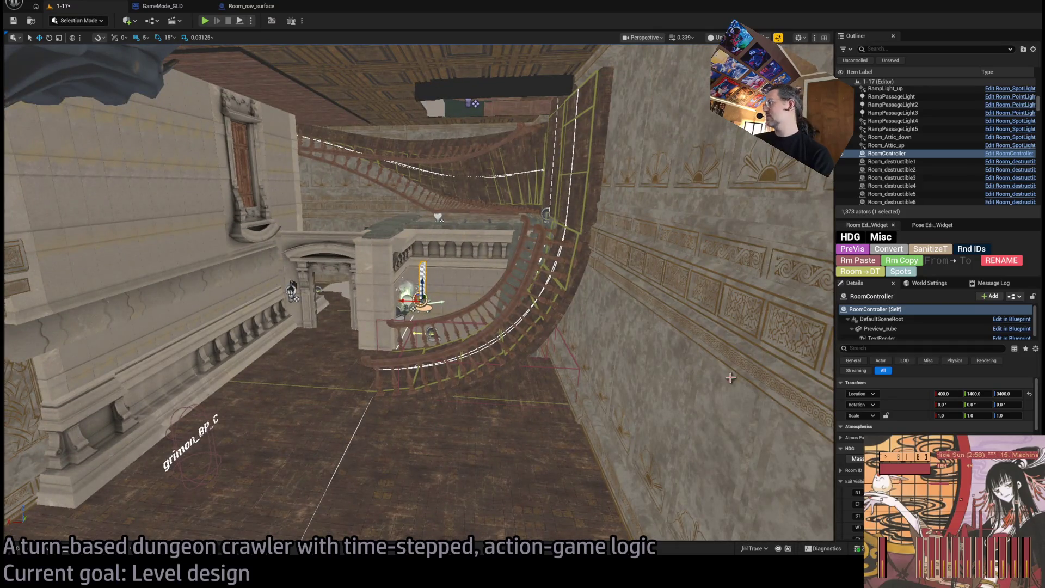
- Playtest the level, turn the character toward the portrait, then end the session
{"action": "scroll", "coordinate": [936, 408], "scroll_direction": "down", "scroll_amount": 4}
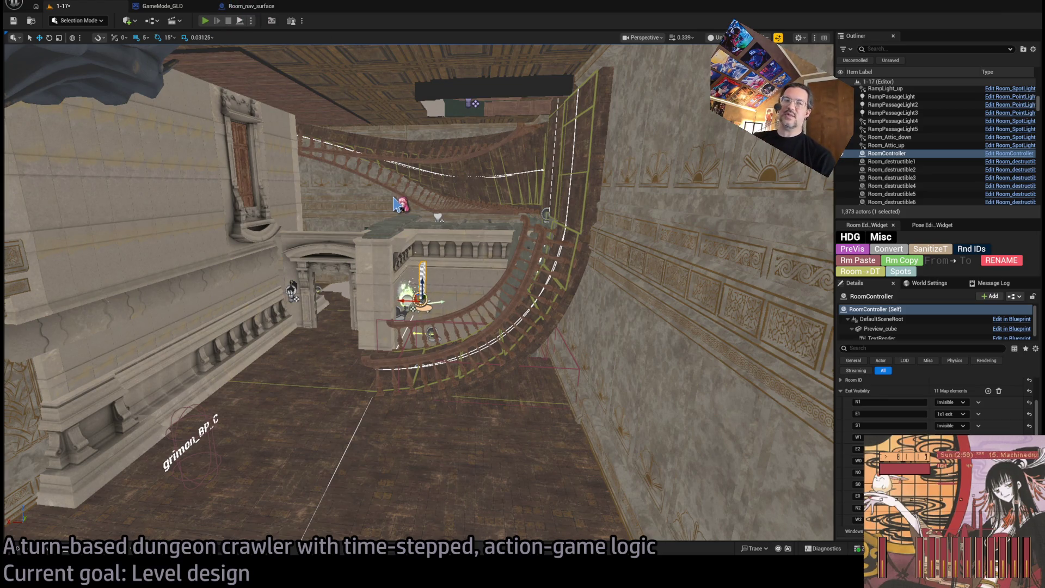
{"action": "key", "text": "alt+p"}
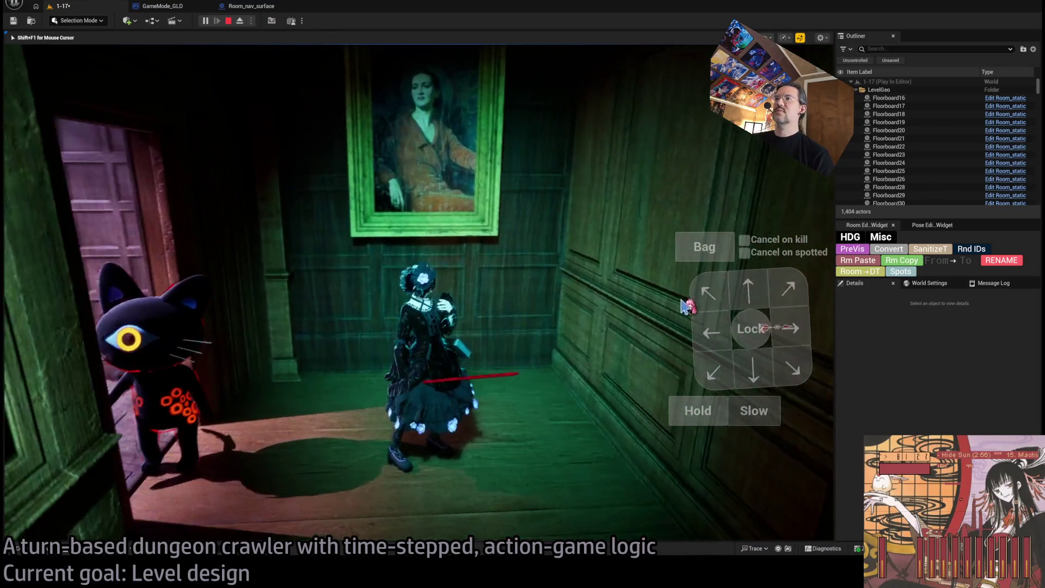
{"action": "left_click", "coordinate": [497, 187]}
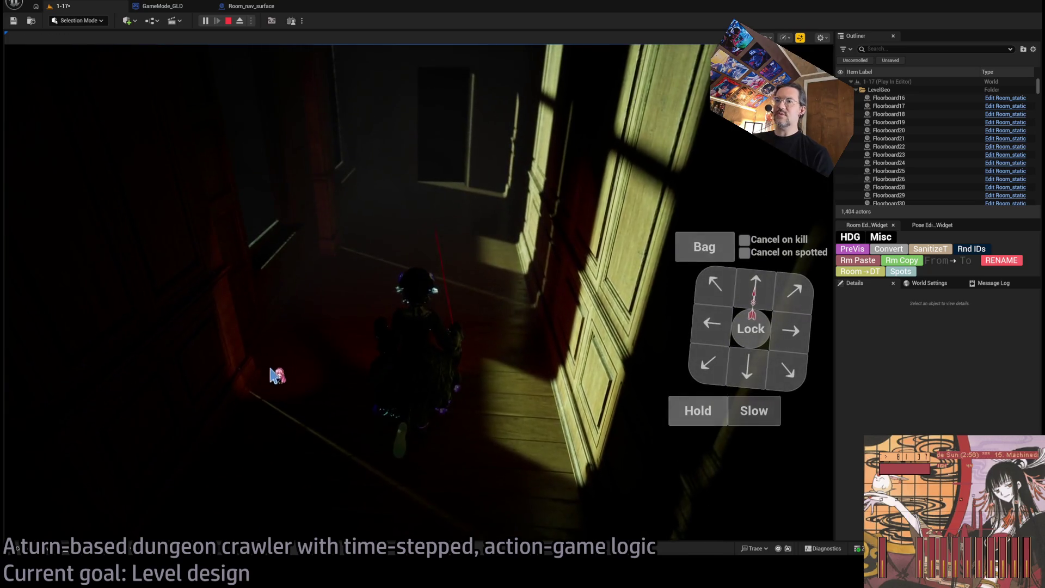
{"action": "key", "text": "Escape"}
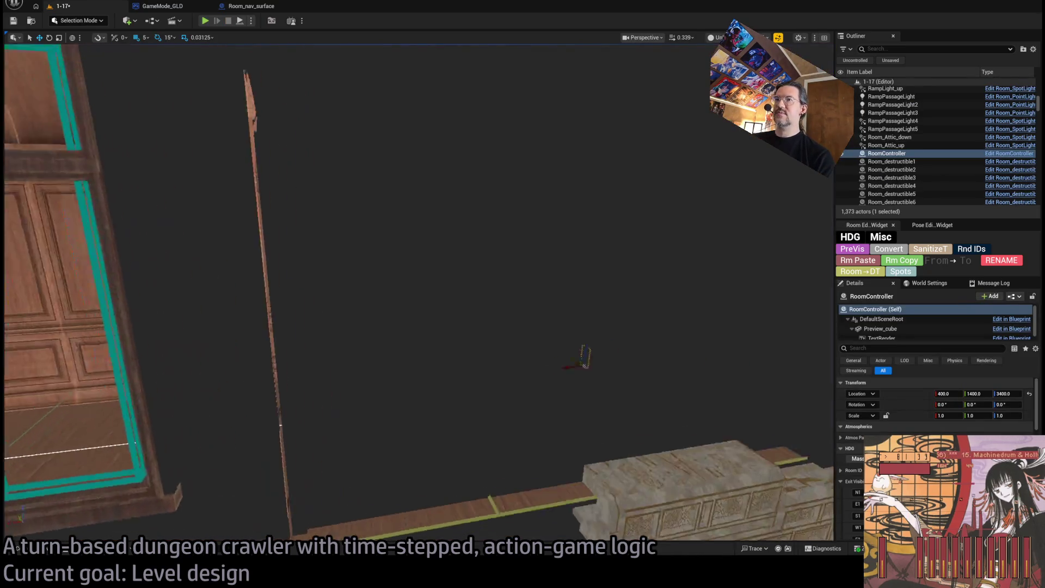
- Frame both doors of the two-door wall and bring up the Content Drawer at TheMansion/StaticMeshes
{"action": "key", "text": "w"}
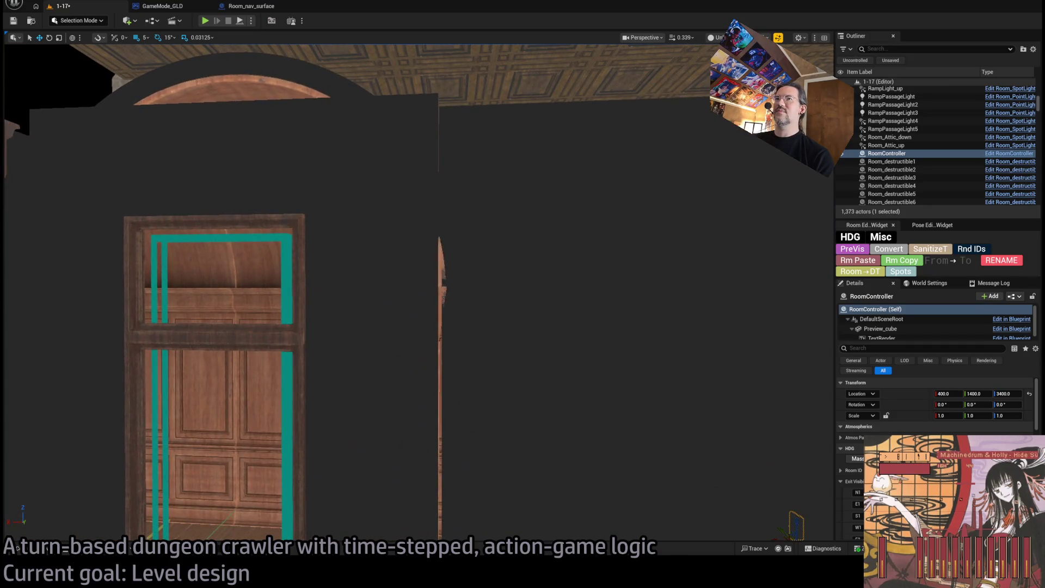
{"action": "key", "text": "s"}
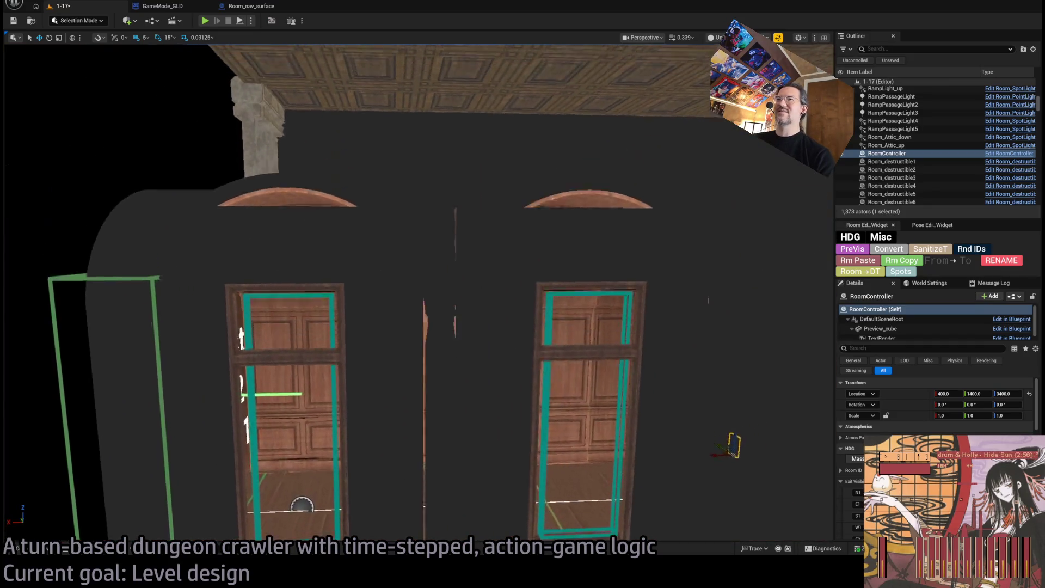
{"action": "key", "text": "w"}
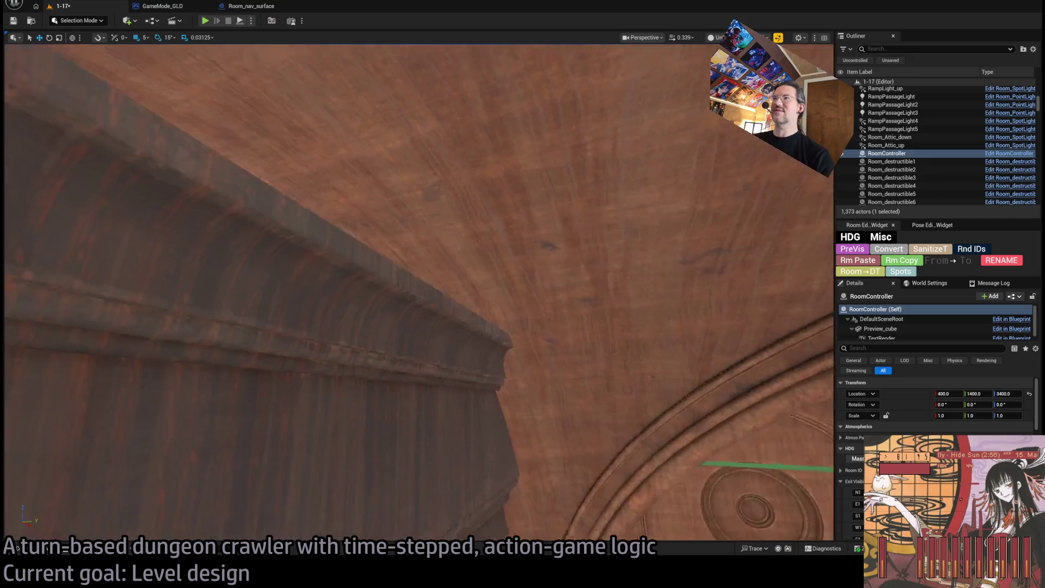
{"action": "key", "text": "s"}
{"action": "key", "text": "w"}
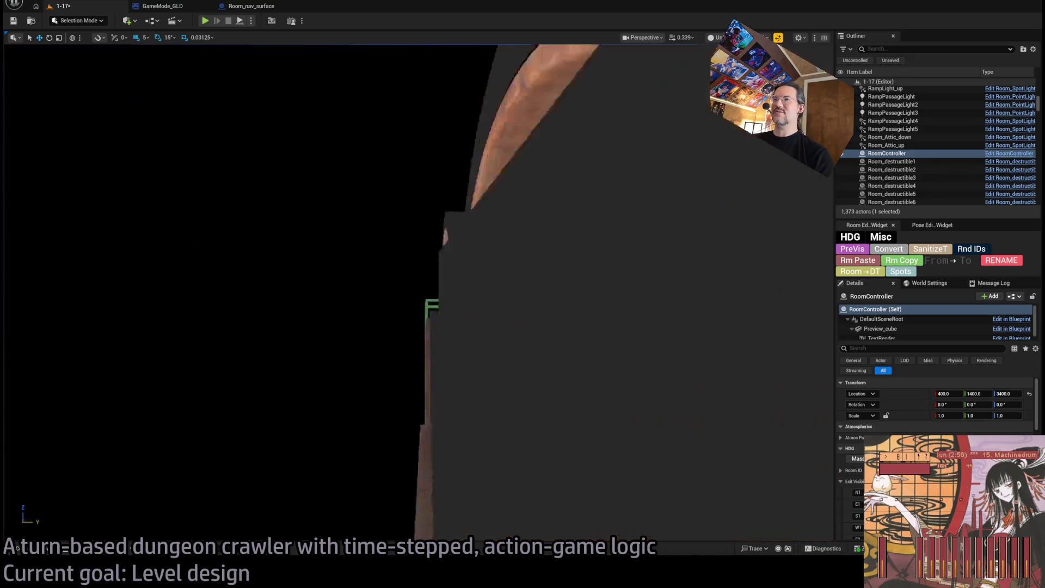
{"action": "key", "text": "s"}
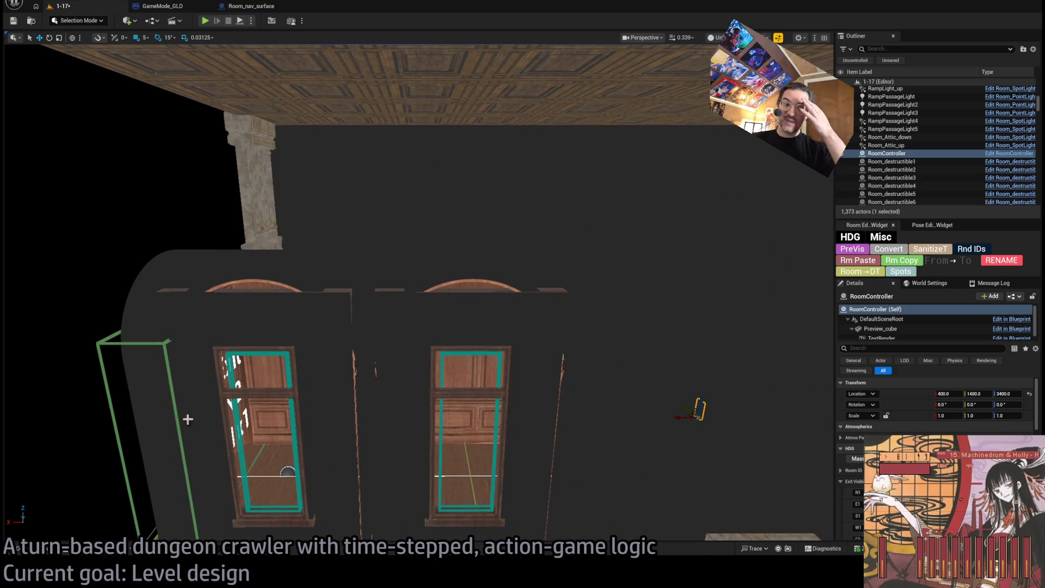
{"action": "left_click", "coordinate": [49, 551]}
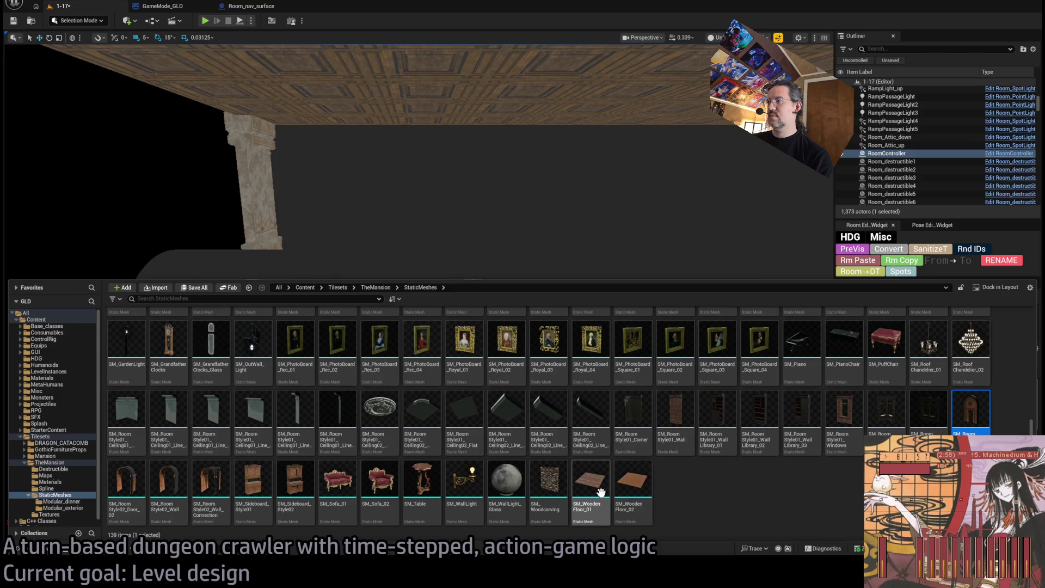
- Place SM_Wooden_Floor_01 beside the doors and rotate it 90° to stand upright
{"action": "mouse_move", "coordinate": [599, 494]}
{"action": "left_mouse_down"}
{"action": "mouse_move", "coordinate": [455, 262]}
{"action": "mouse_move", "coordinate": [350, 488]}
{"action": "left_mouse_up"}
{"action": "key", "text": "f"}
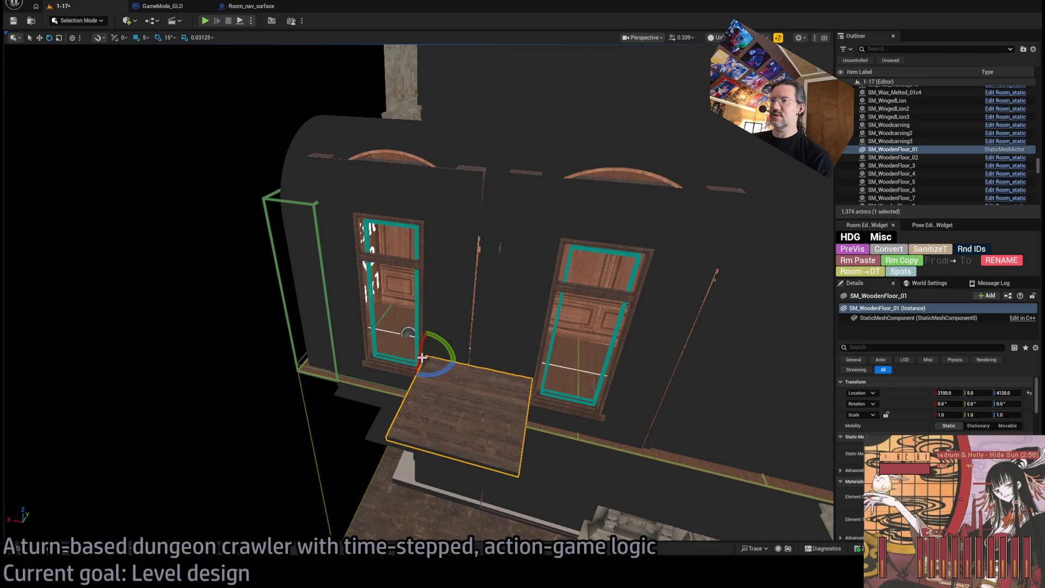
{"action": "left_click_drag", "start_coordinate": [422, 357], "coordinate": [429, 327]}
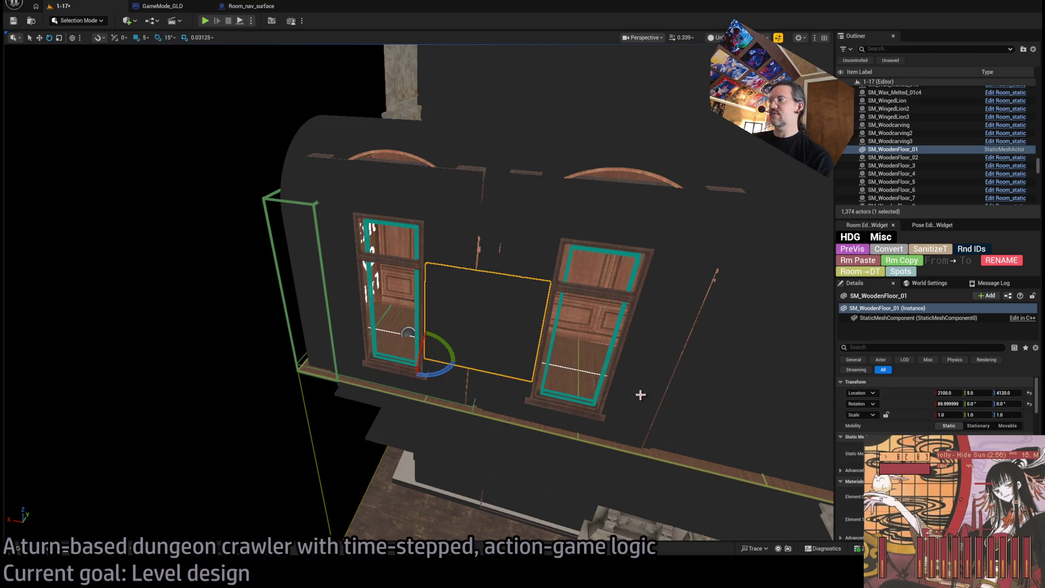
{"action": "key", "text": "f"}
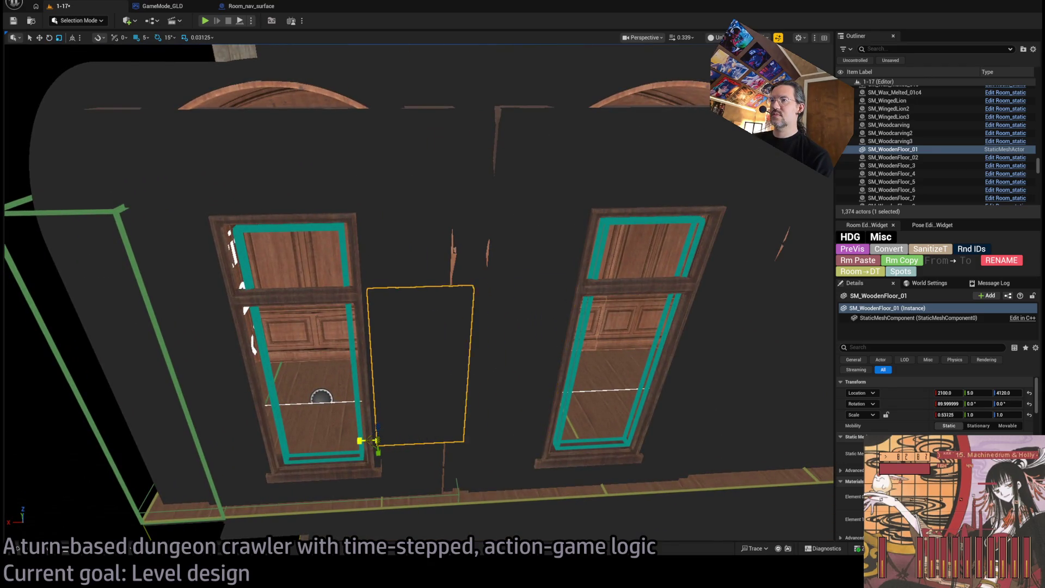
- Slide the plank into the gap between the doors, nudging it 5 units up and toward the wall
{"action": "mouse_move", "coordinate": [372, 440]}
{"action": "left_mouse_down"}
{"action": "mouse_move", "coordinate": [399, 440]}
{"action": "mouse_move", "coordinate": [397, 340]}
{"action": "left_mouse_up"}
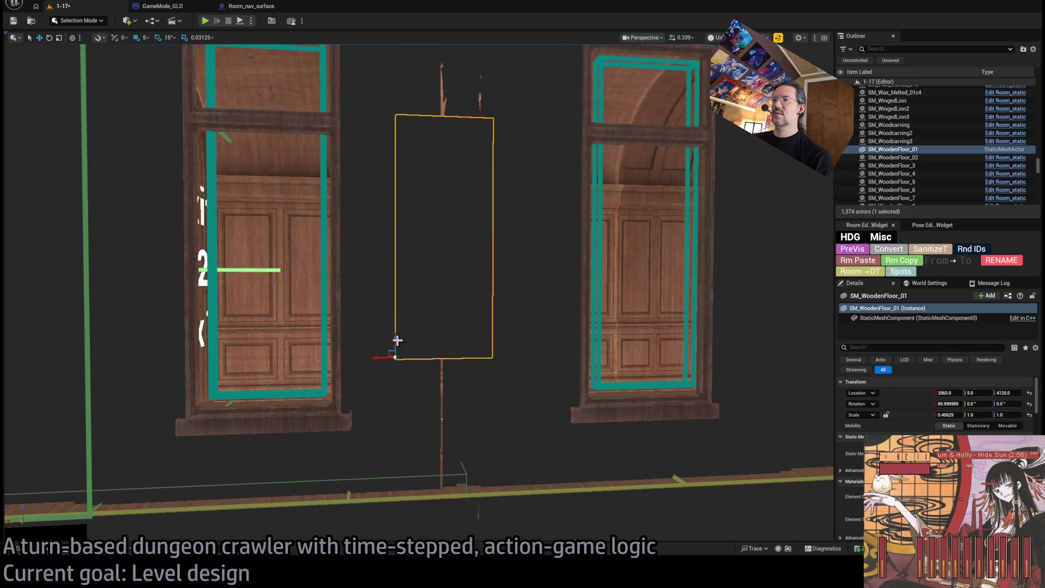
{"action": "left_click_drag", "start_coordinate": [407, 488], "coordinate": [412, 477]}
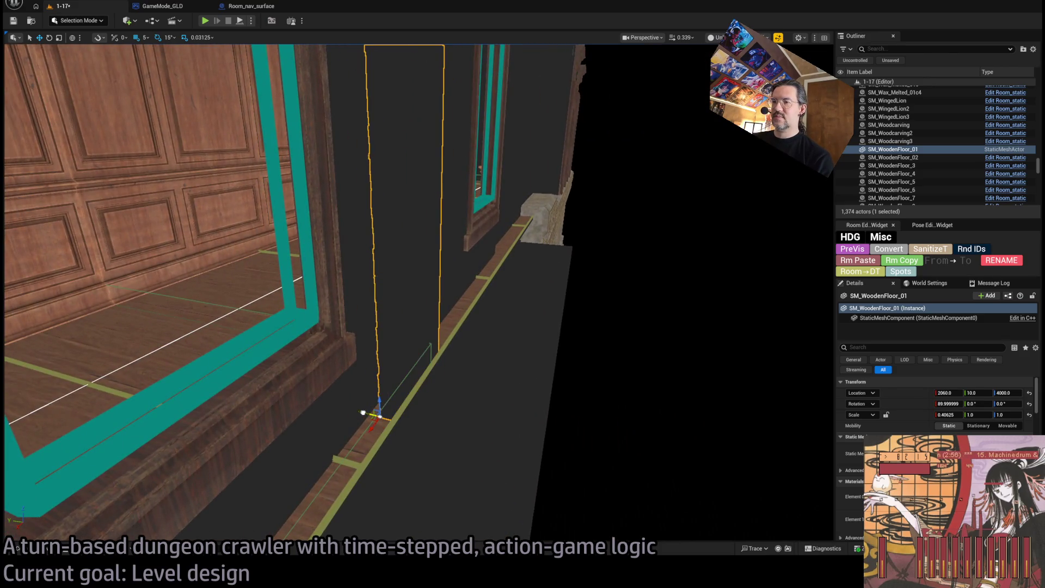
{"action": "left_click_drag", "start_coordinate": [363, 413], "coordinate": [340, 364]}
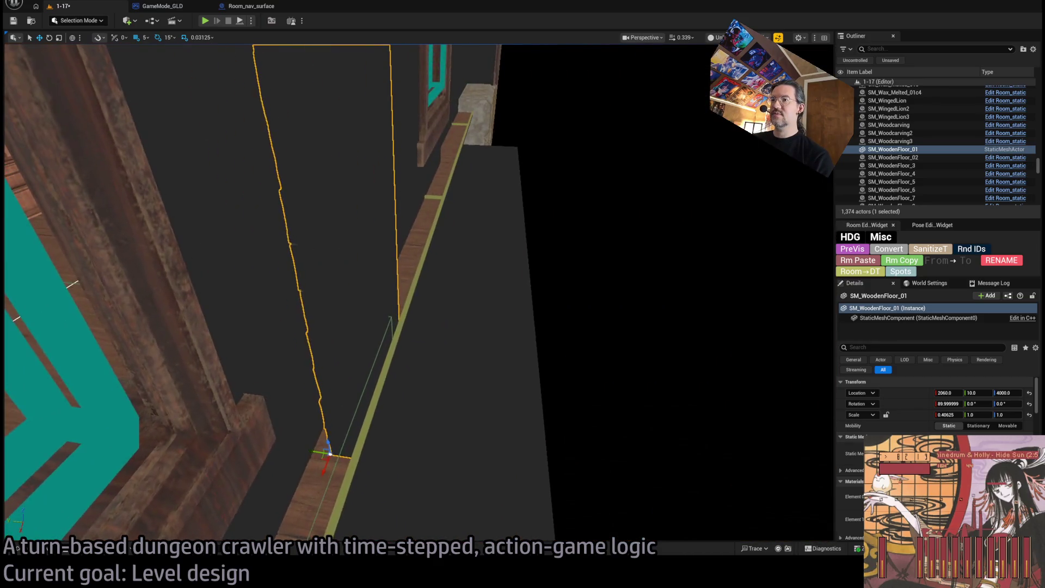
{"action": "mouse_move", "coordinate": [304, 461]}
{"action": "left_mouse_down"}
{"action": "mouse_move", "coordinate": [281, 441]}
{"action": "mouse_move", "coordinate": [303, 441]}
{"action": "mouse_move", "coordinate": [309, 422]}
{"action": "mouse_move", "coordinate": [393, 460]}
{"action": "left_mouse_up"}
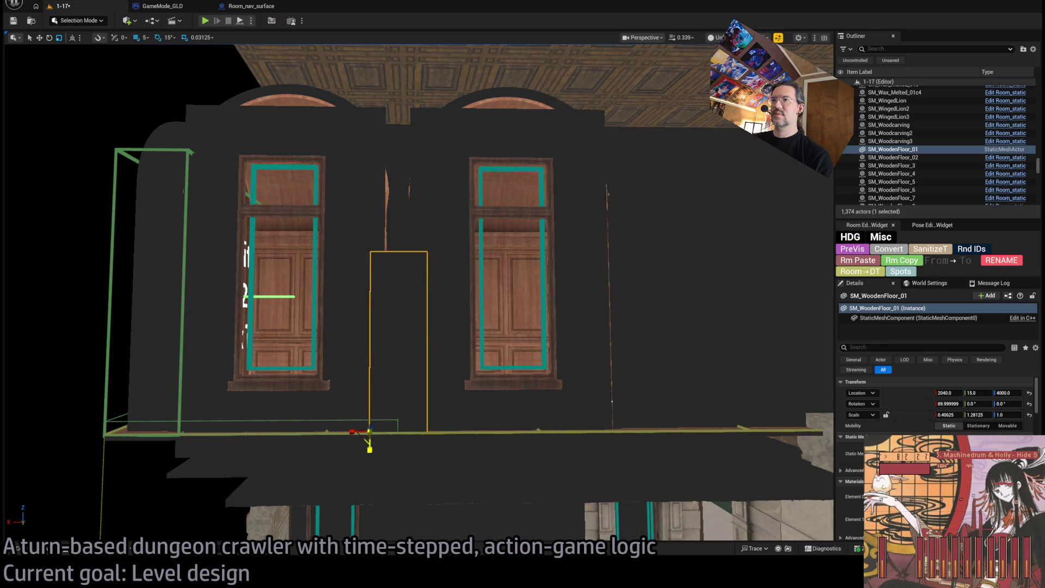
{"action": "mouse_move", "coordinate": [393, 460]}
{"action": "left_mouse_down"}
{"action": "mouse_move", "coordinate": [350, 408]}
{"action": "mouse_move", "coordinate": [265, 435]}
{"action": "left_mouse_up"}
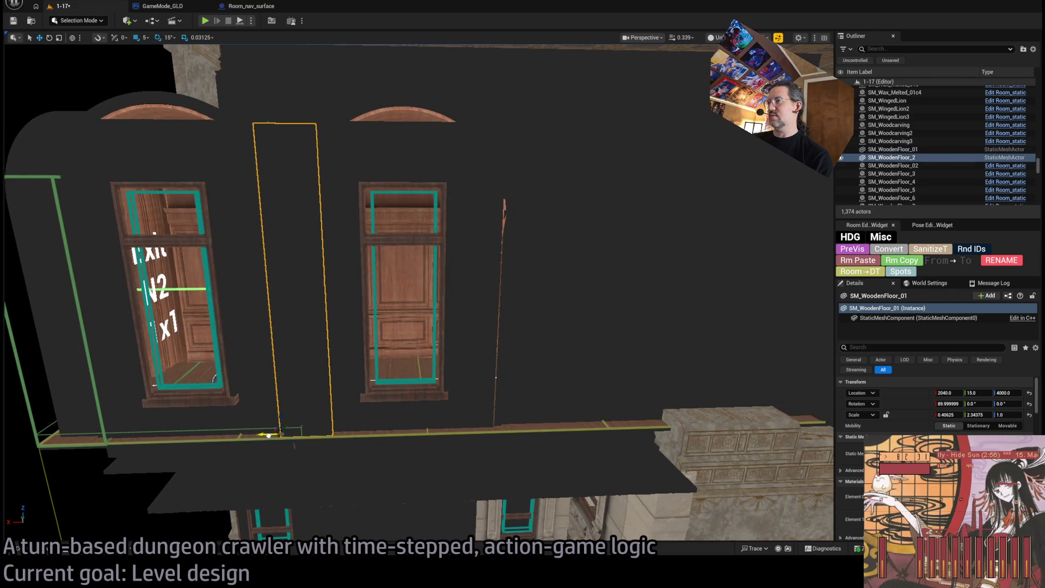
{"action": "left_click_drag", "start_coordinate": [468, 437], "coordinate": [455, 381]}
{"action": "mouse_move", "coordinate": [609, 401]}
{"action": "left_mouse_down"}
{"action": "mouse_move", "coordinate": [609, 419]}
{"action": "mouse_move", "coordinate": [609, 401]}
{"action": "mouse_move", "coordinate": [620, 413]}
{"action": "mouse_move", "coordinate": [576, 354]}
{"action": "mouse_move", "coordinate": [353, 244]}
{"action": "left_mouse_up"}
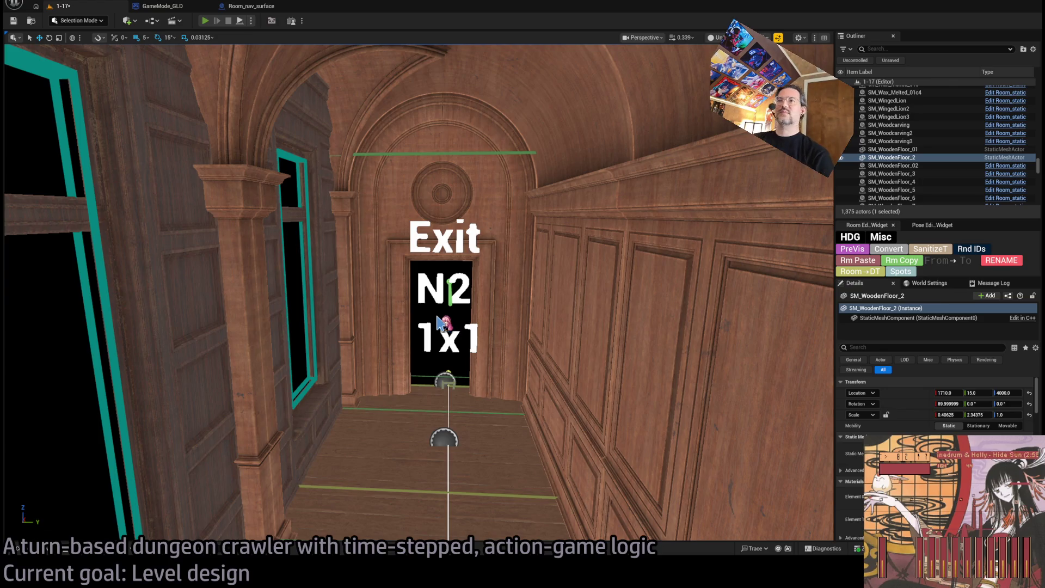
- Start a playtest and walk the character down the corridor, waiting a turn then attacking
{"action": "key", "text": "alt+p"}
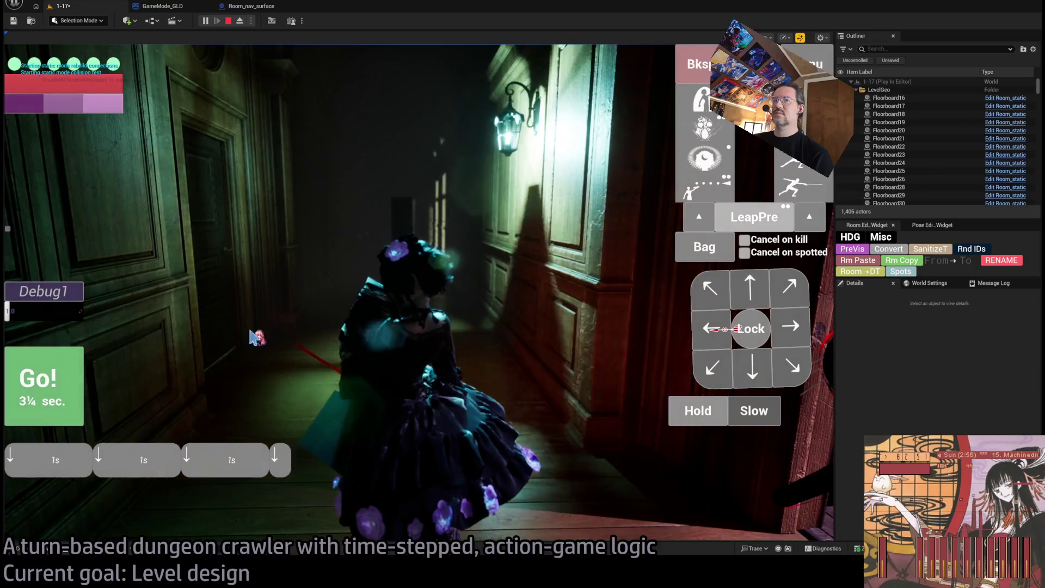
{"action": "key", "text": "w"}
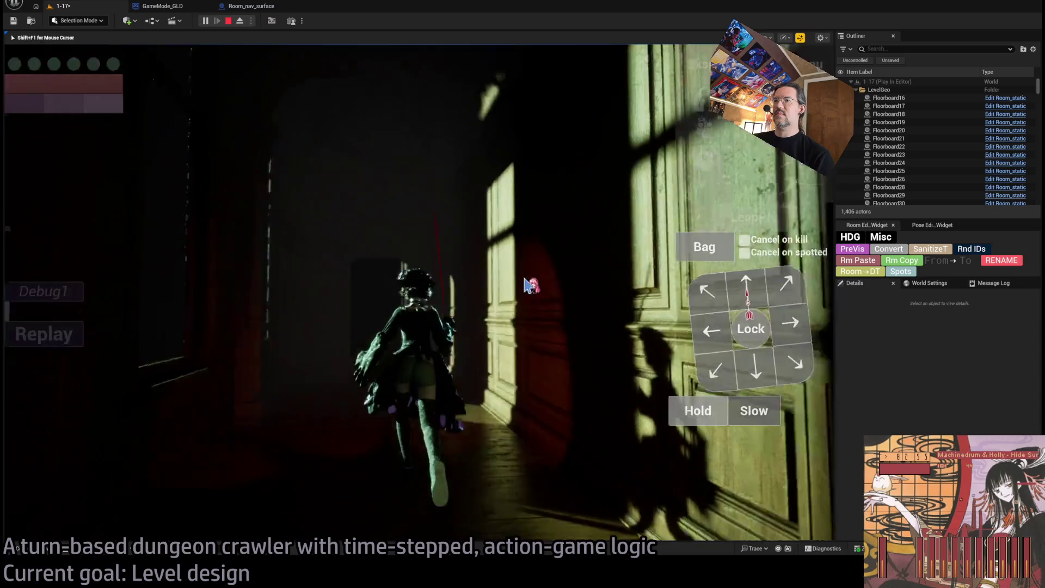
{"action": "key", "text": "w"}
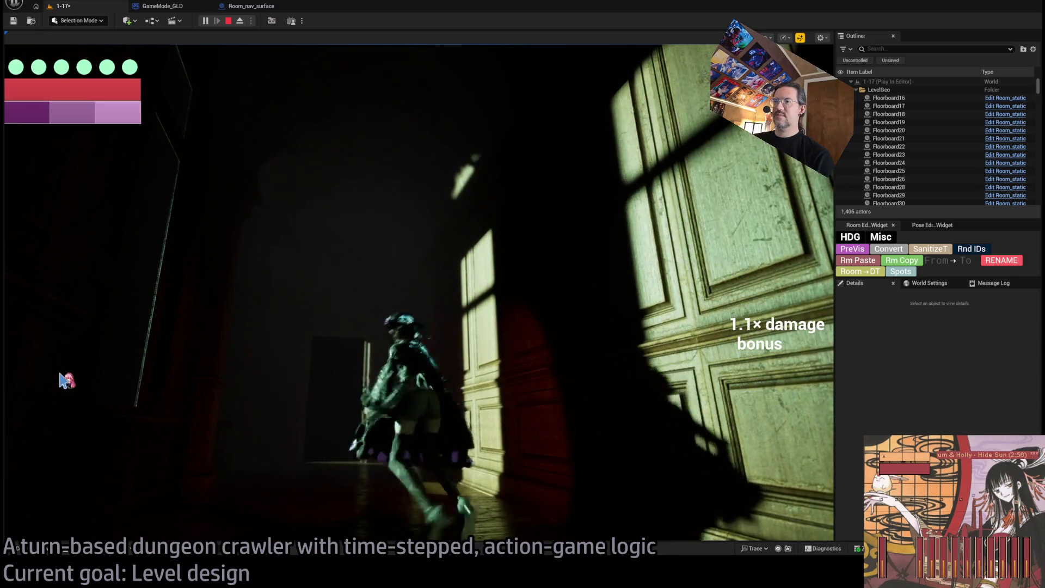
{"action": "left_click", "coordinate": [696, 418]}
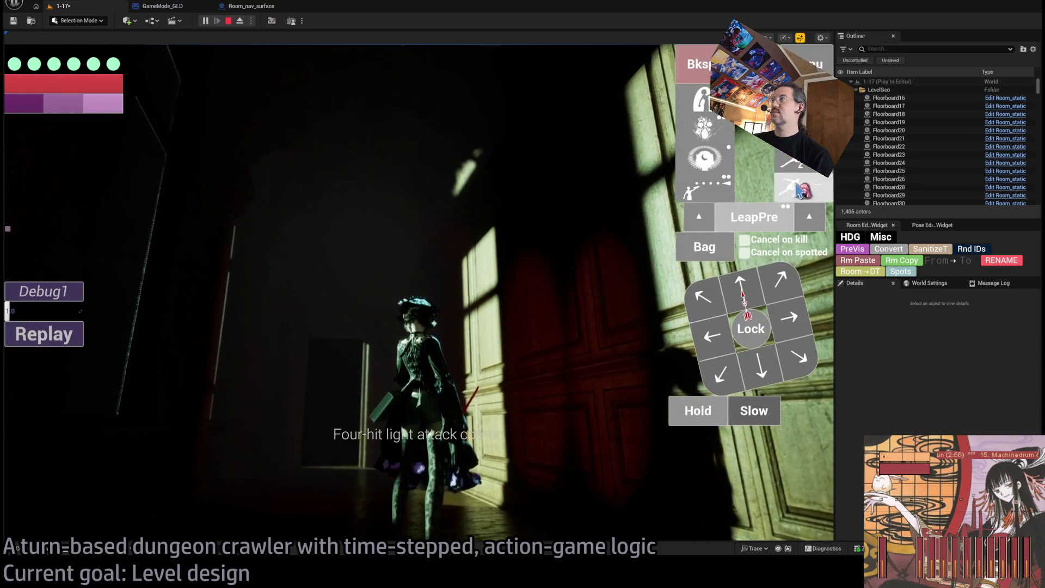
{"action": "left_click", "coordinate": [696, 410]}
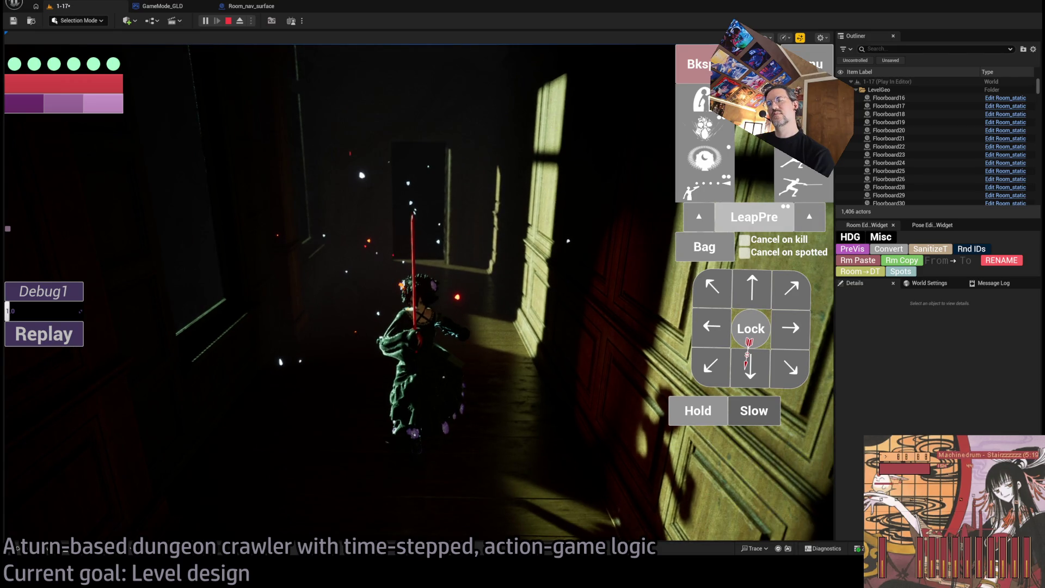
- Step the character down and toward the lit doors, running each queued action
{"action": "left_click", "coordinate": [749, 364]}
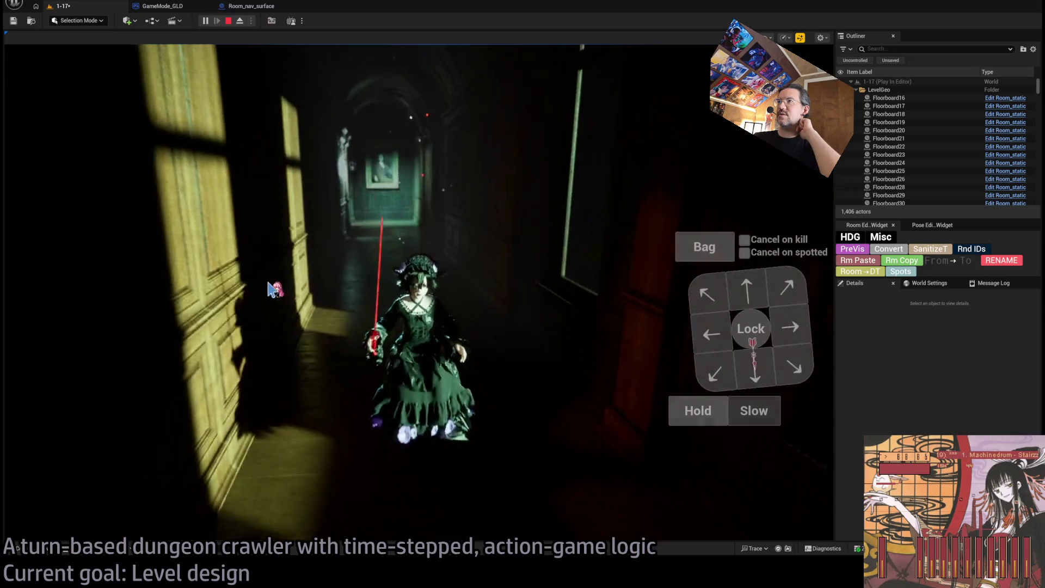
{"action": "left_click", "coordinate": [729, 339]}
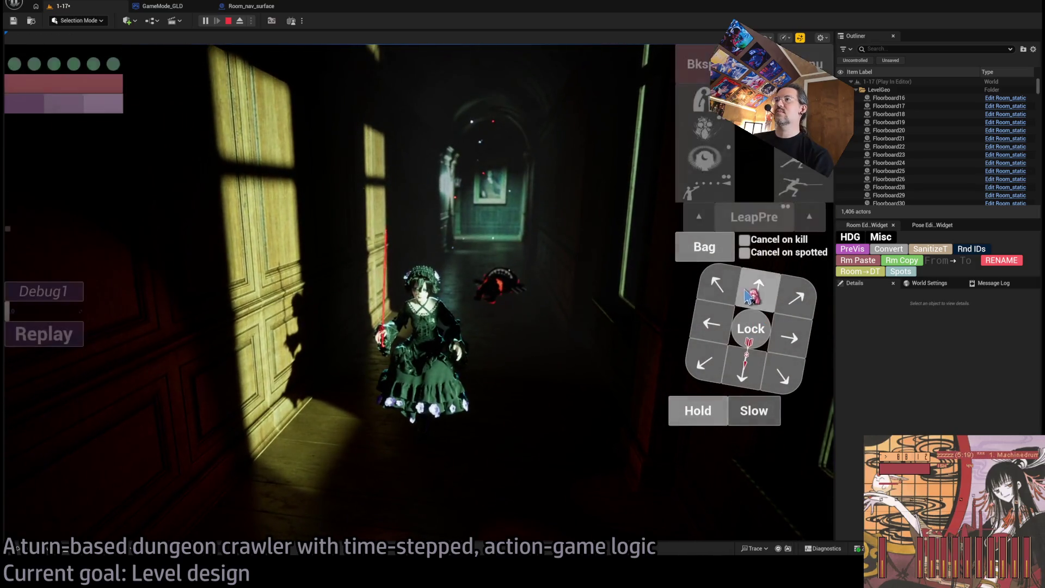
{"action": "left_click", "coordinate": [729, 163]}
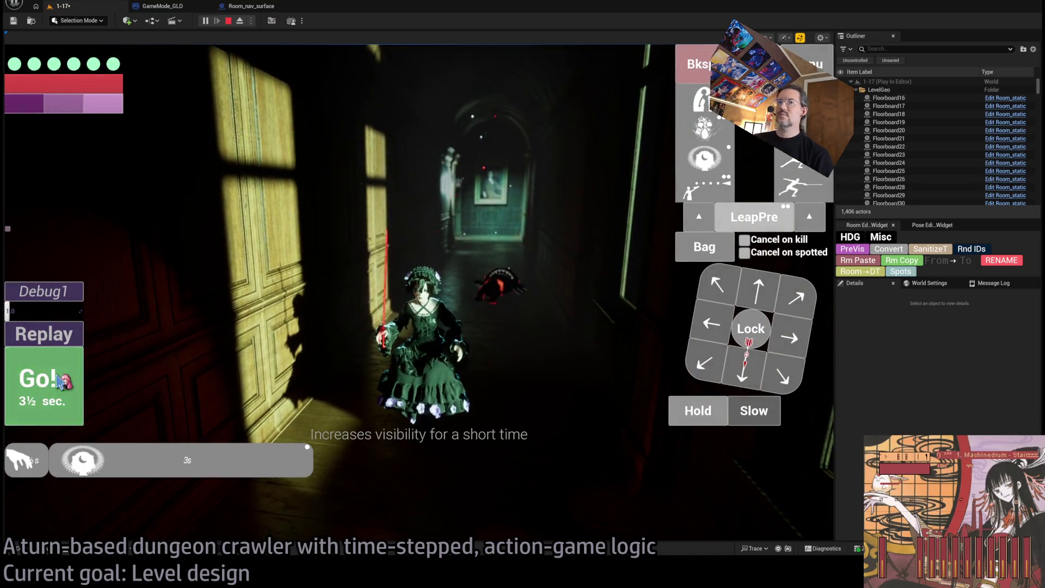
{"action": "left_click", "coordinate": [57, 384]}
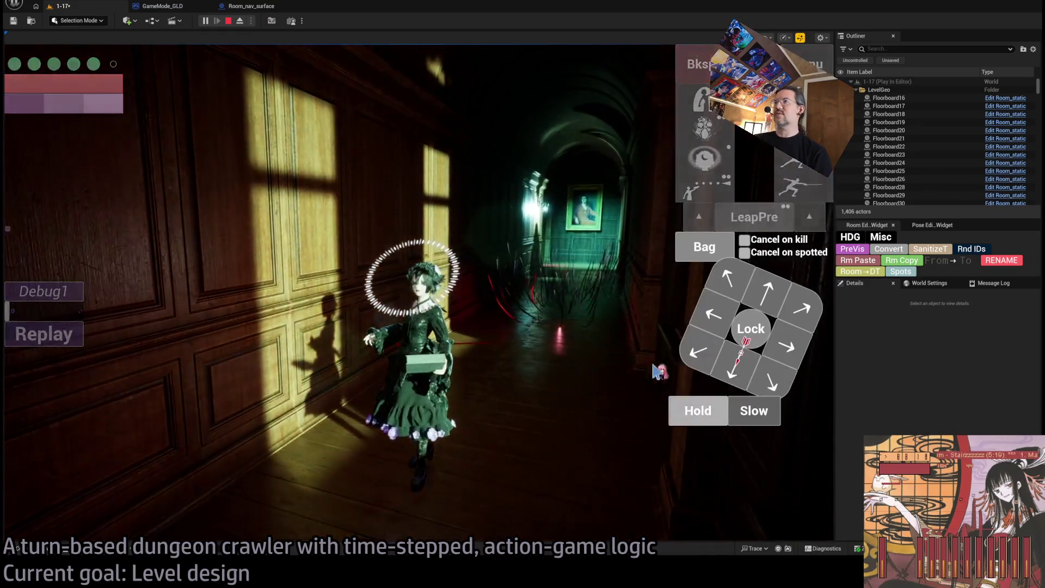
{"action": "left_click", "coordinate": [692, 409]}
{"action": "left_click", "coordinate": [63, 372]}
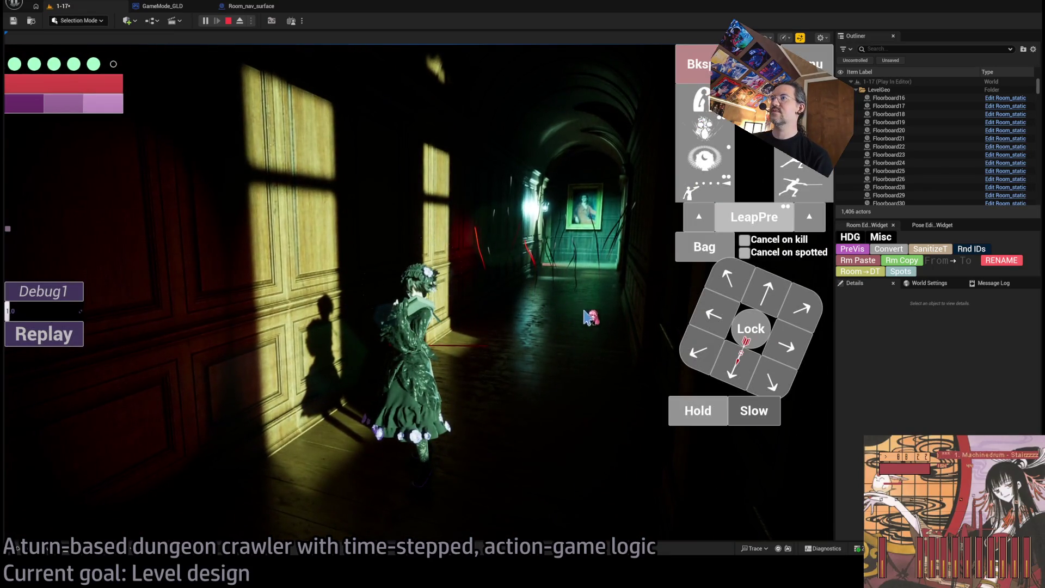
- Queue two forward steps to walk further down the corridor, then stop the playtest
{"action": "left_click", "coordinate": [759, 300]}
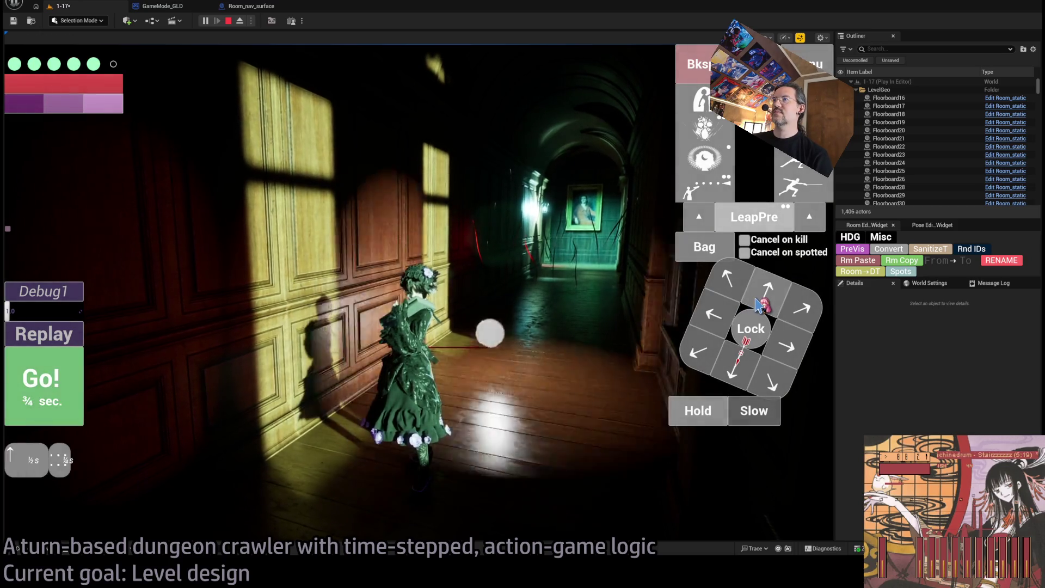
{"action": "left_click", "coordinate": [759, 301]}
{"action": "left_click", "coordinate": [759, 301]}
{"action": "left_click", "coordinate": [403, 304]}
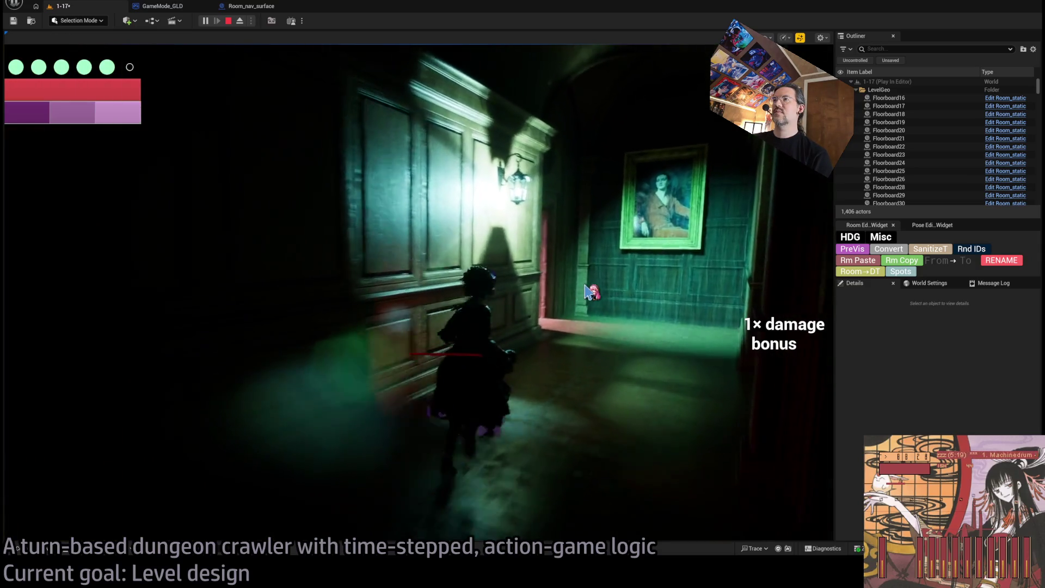
{"action": "left_click", "coordinate": [587, 293]}
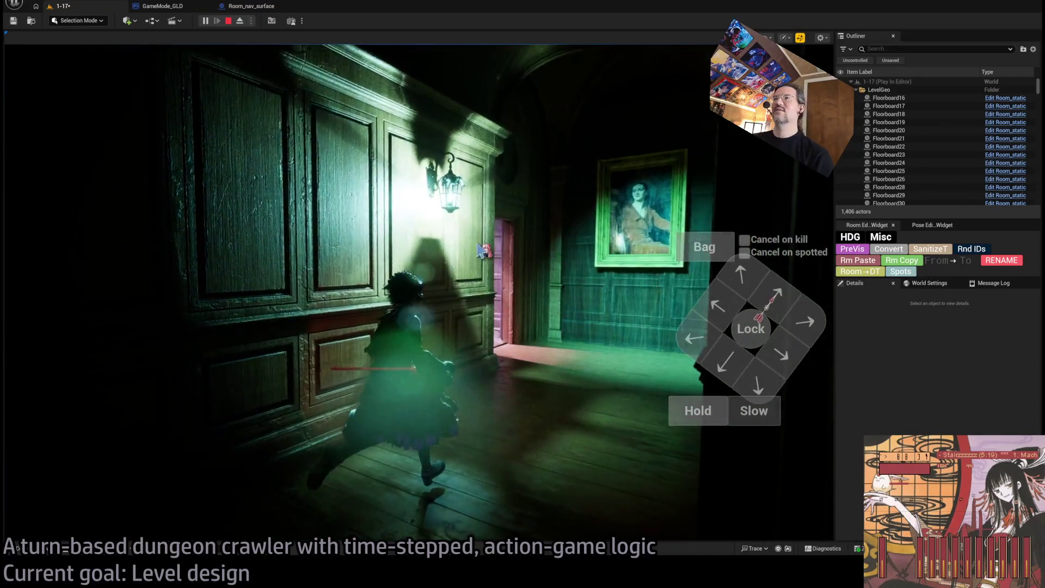
{"action": "key", "text": "Escape"}
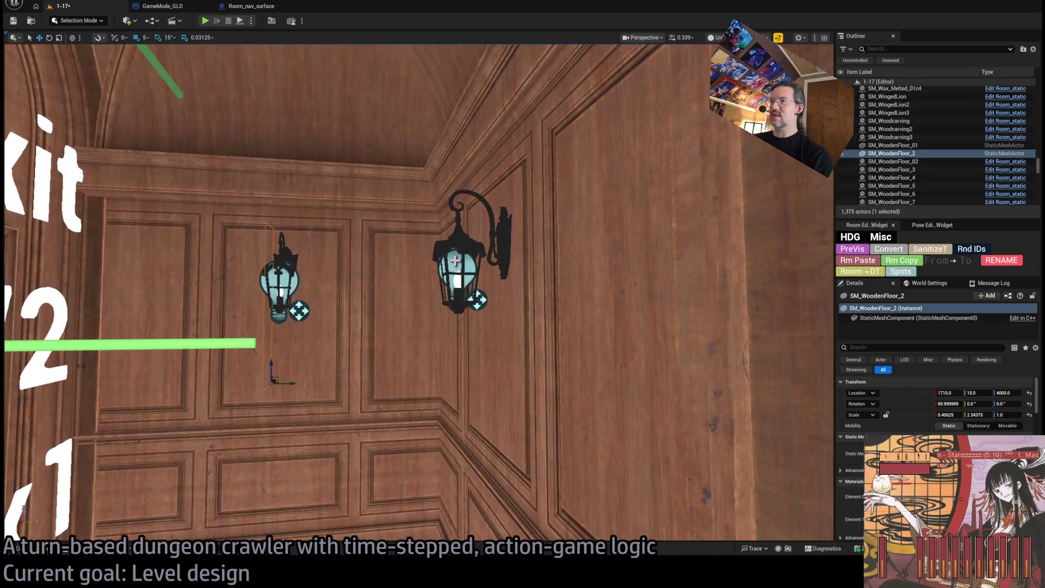
- Select the right wall lantern's light and view the corridor toward the Exit N2 sign
{"action": "left_click", "coordinate": [455, 261]}
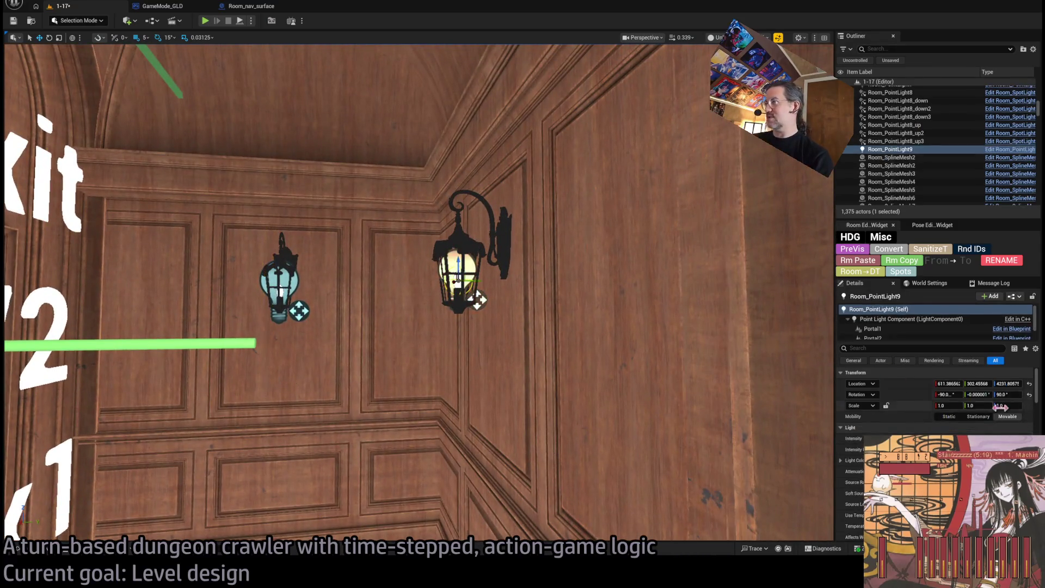
{"action": "scroll", "coordinate": [959, 428], "scroll_direction": "up", "scroll_amount": 2}
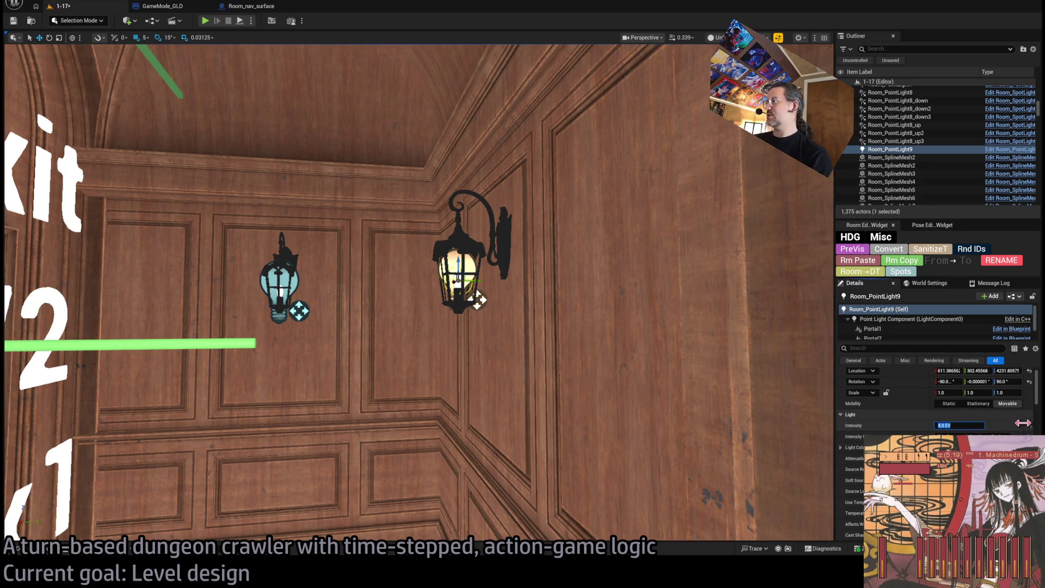
{"action": "left_click_drag", "start_coordinate": [430, 250], "coordinate": [639, 89]}
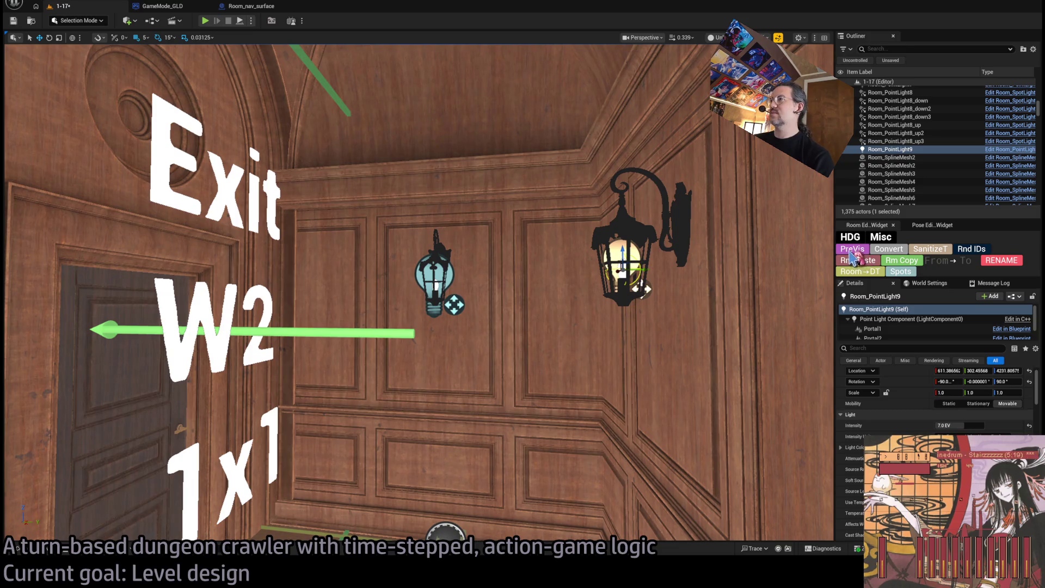
{"action": "mouse_move", "coordinate": [783, 347]}
{"action": "left_mouse_down"}
{"action": "mouse_move", "coordinate": [544, 348]}
{"action": "mouse_move", "coordinate": [566, 327]}
{"action": "mouse_move", "coordinate": [566, 345]}
{"action": "mouse_move", "coordinate": [614, 292]}
{"action": "left_mouse_up"}
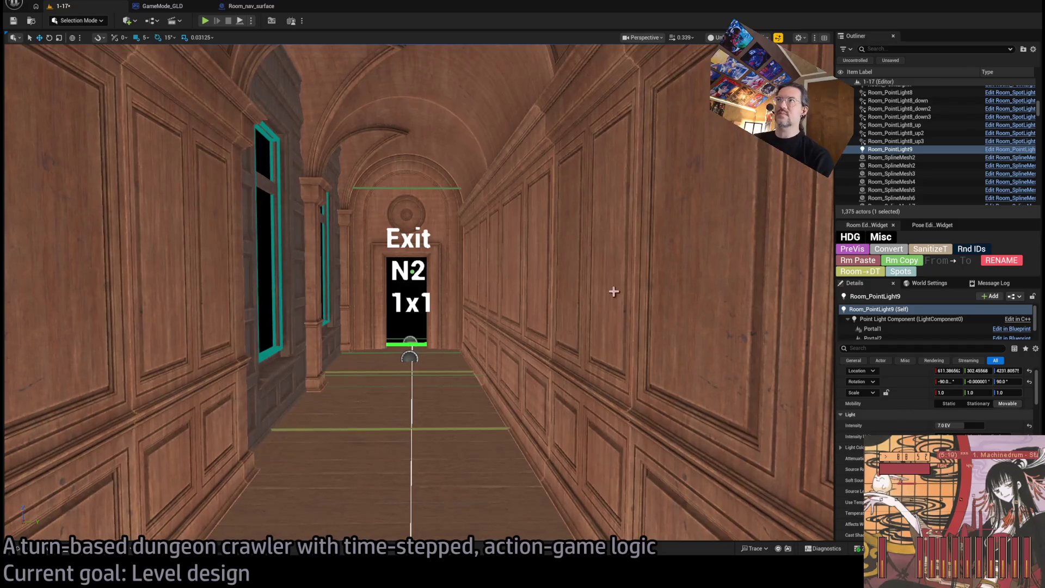
- Compare the corridor in Lit, Wireframe and Unlit view modes
{"action": "key", "text": "alt+4"}
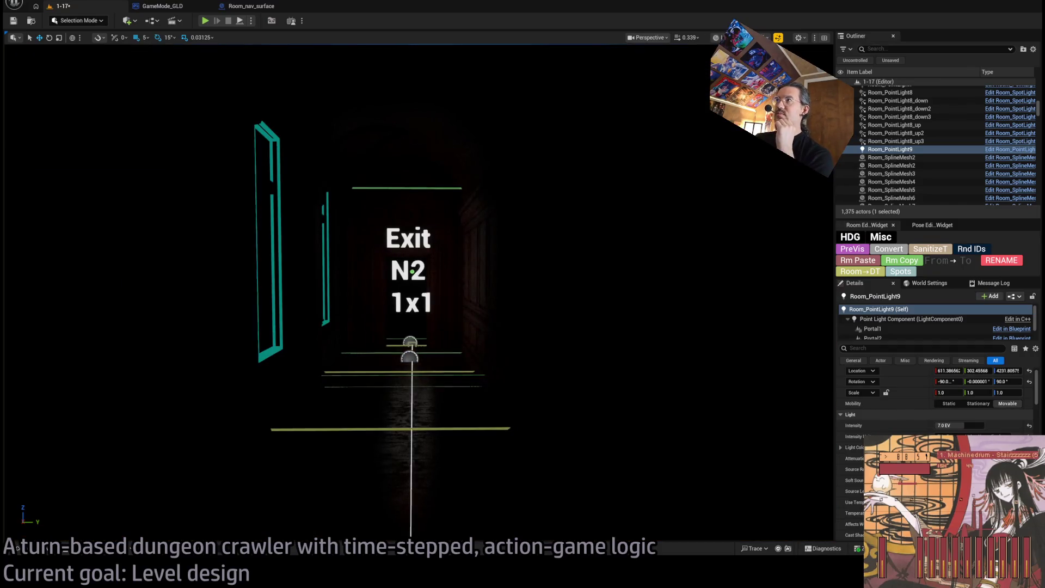
{"action": "key", "text": "alt+2"}
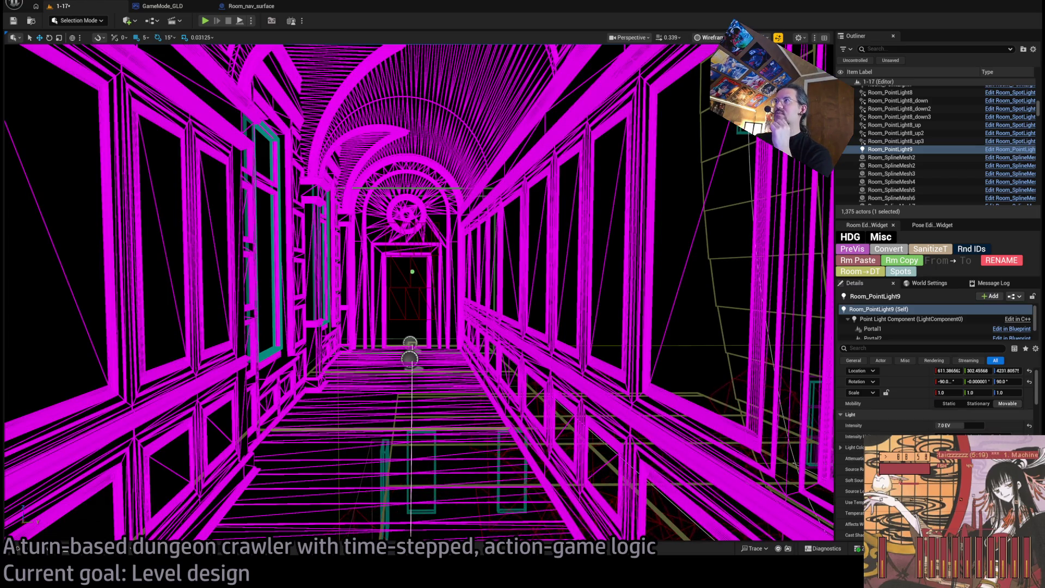
{"action": "key", "text": "alt+4"}
{"action": "key", "text": "alt+3"}
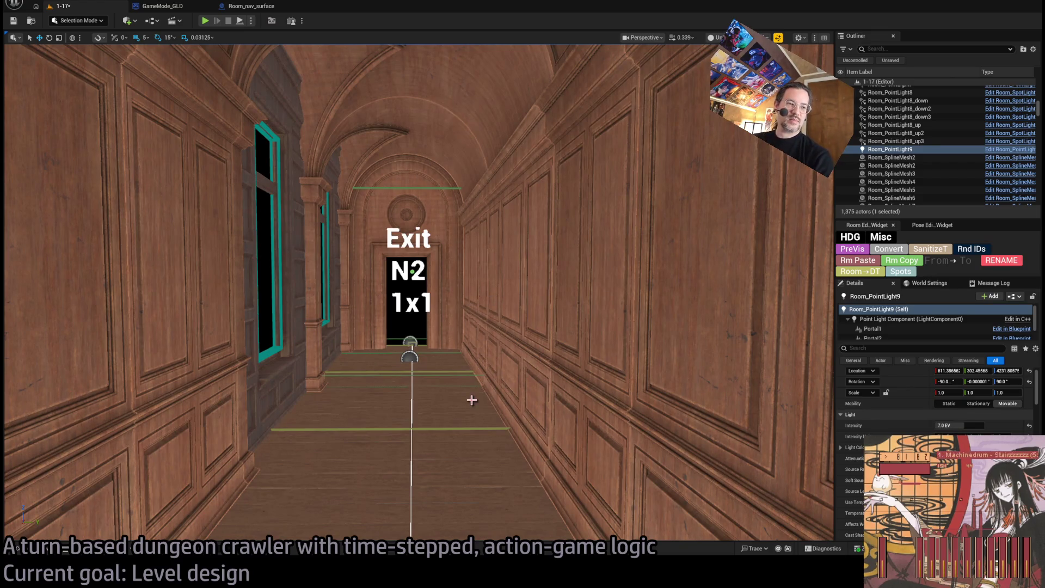
{"action": "mouse_move", "coordinate": [471, 399]}
{"action": "left_mouse_down"}
{"action": "mouse_move", "coordinate": [523, 370]}
{"action": "mouse_move", "coordinate": [533, 381]}
{"action": "mouse_move", "coordinate": [544, 354]}
{"action": "mouse_move", "coordinate": [501, 364]}
{"action": "left_mouse_up"}
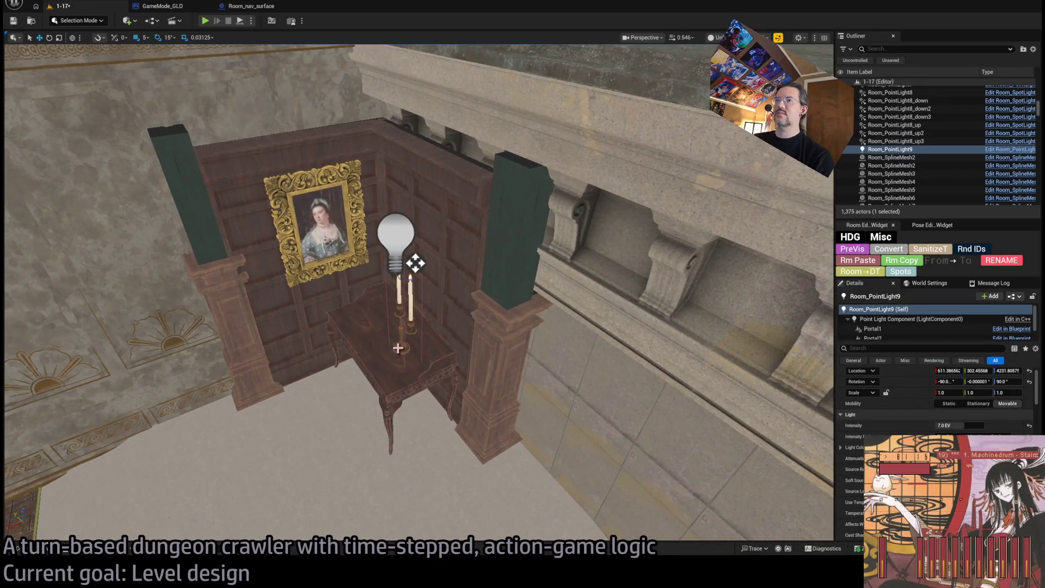
- Select the candelabra and table and Alt-drag a rotated duplicate of them
{"action": "left_click", "coordinate": [398, 349]}
{"action": "left_click", "coordinate": [370, 338], "text": "ctrl"}
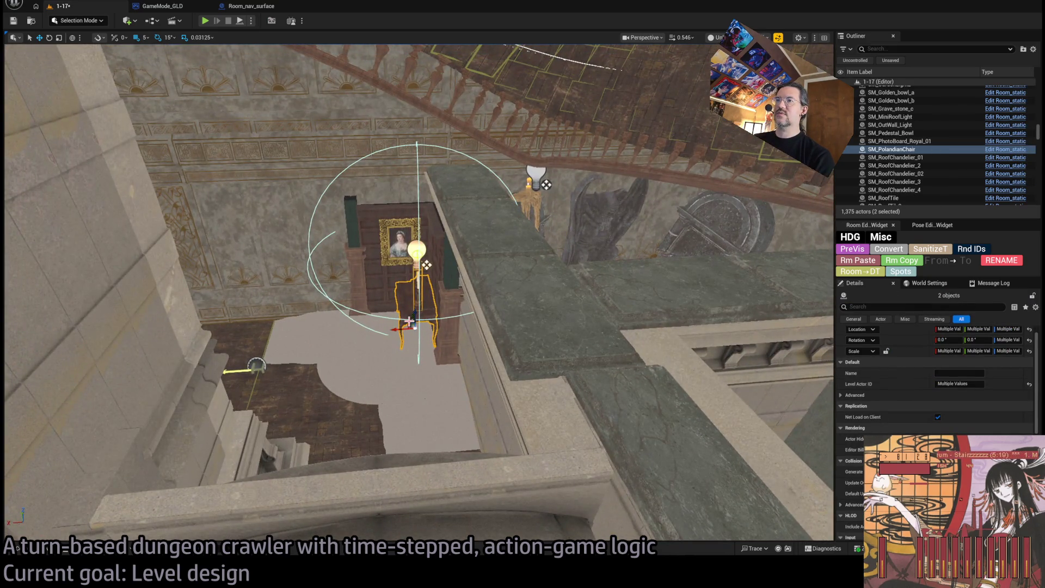
{"action": "left_click_drag", "start_coordinate": [400, 343], "coordinate": [643, 372]}
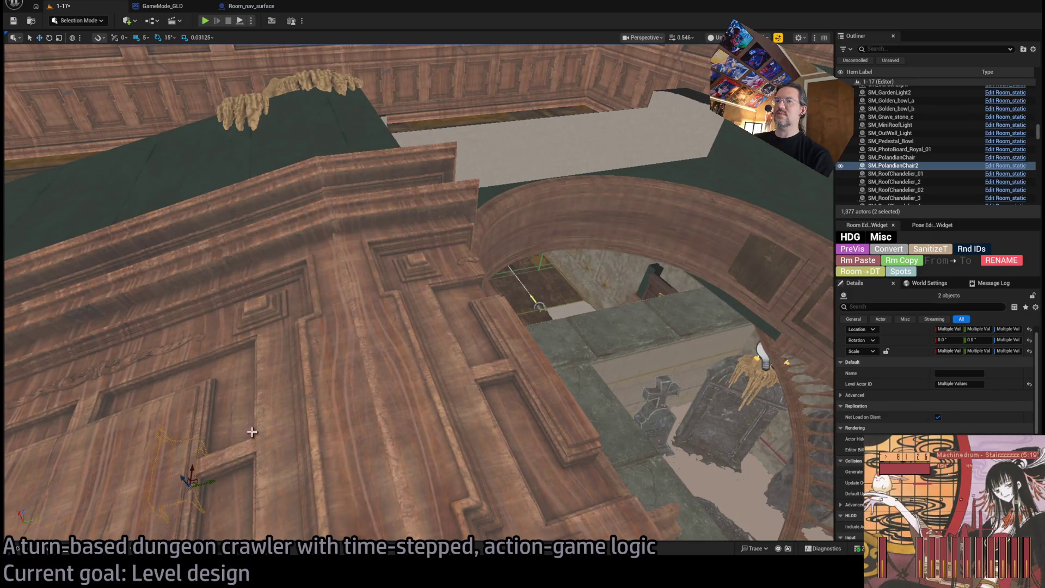
{"action": "left_click_drag", "start_coordinate": [106, 159], "coordinate": [106, 159]}
{"action": "scroll", "coordinate": [630, 283], "scroll_direction": "down", "scroll_amount": 3}
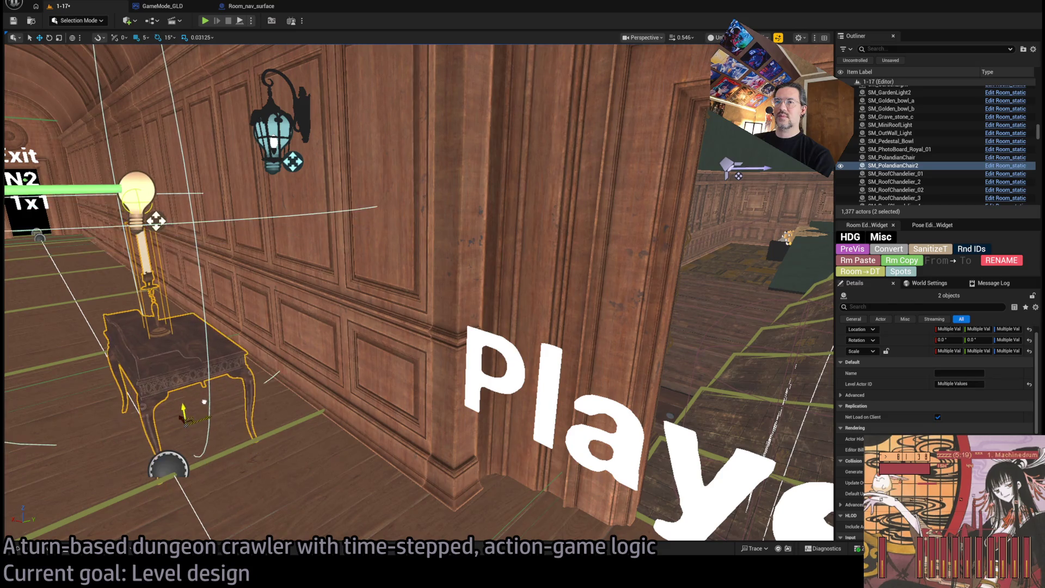
{"action": "left_click_drag", "start_coordinate": [106, 159], "coordinate": [105, 159]}
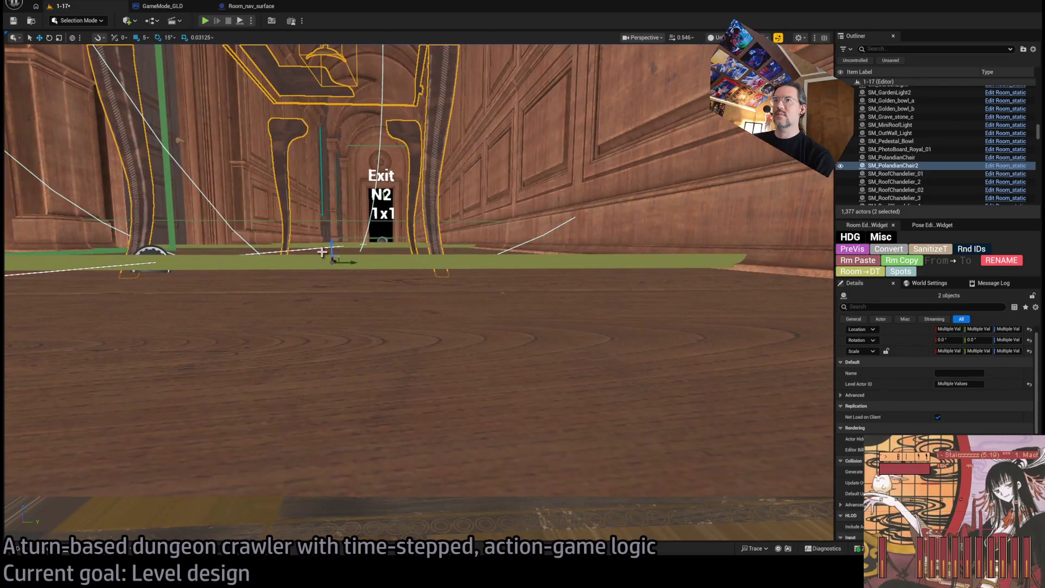
- Turn the table copy and slide it along the corridor wall
{"action": "key", "text": "f"}
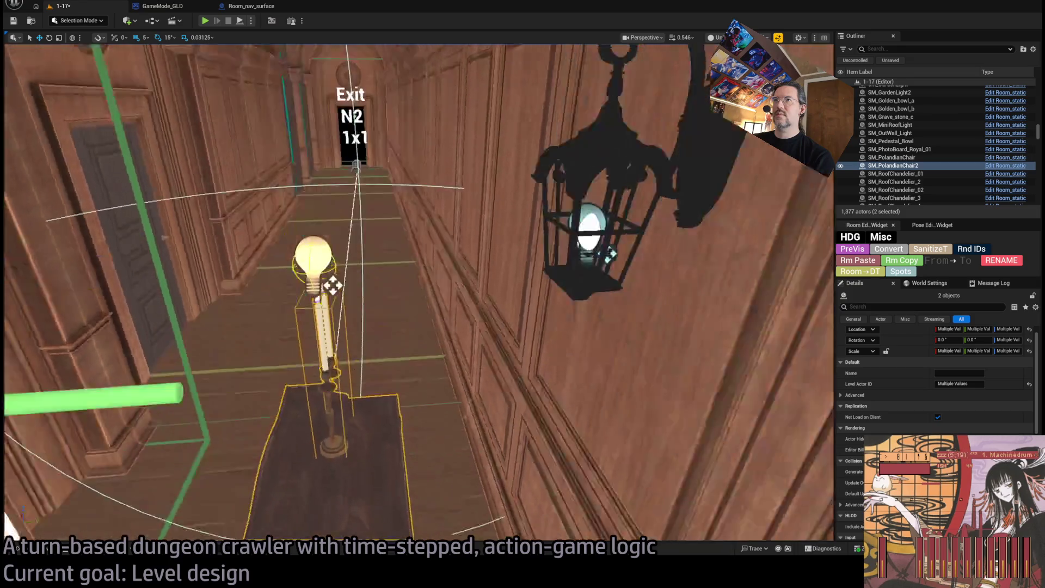
{"action": "key", "text": "e"}
{"action": "mouse_move", "coordinate": [400, 487]}
{"action": "left_mouse_down"}
{"action": "mouse_move", "coordinate": [386, 493]}
{"action": "mouse_move", "coordinate": [459, 423]}
{"action": "mouse_move", "coordinate": [475, 388]}
{"action": "mouse_move", "coordinate": [446, 262]}
{"action": "mouse_move", "coordinate": [406, 165]}
{"action": "left_mouse_up"}
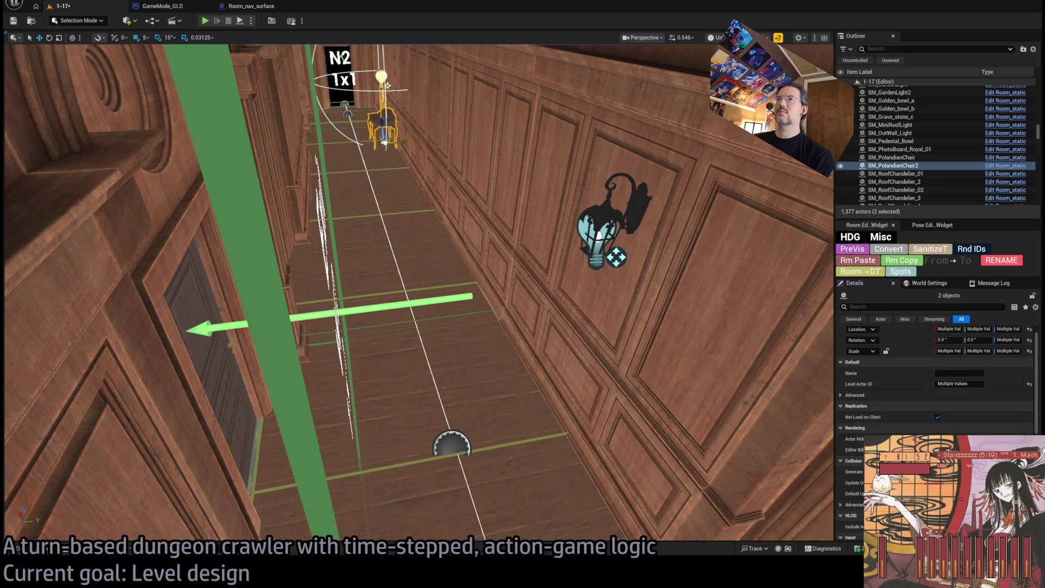
{"action": "mouse_move", "coordinate": [402, 114]}
{"action": "left_mouse_down"}
{"action": "mouse_move", "coordinate": [445, 155]}
{"action": "mouse_move", "coordinate": [416, 119]}
{"action": "left_mouse_up"}
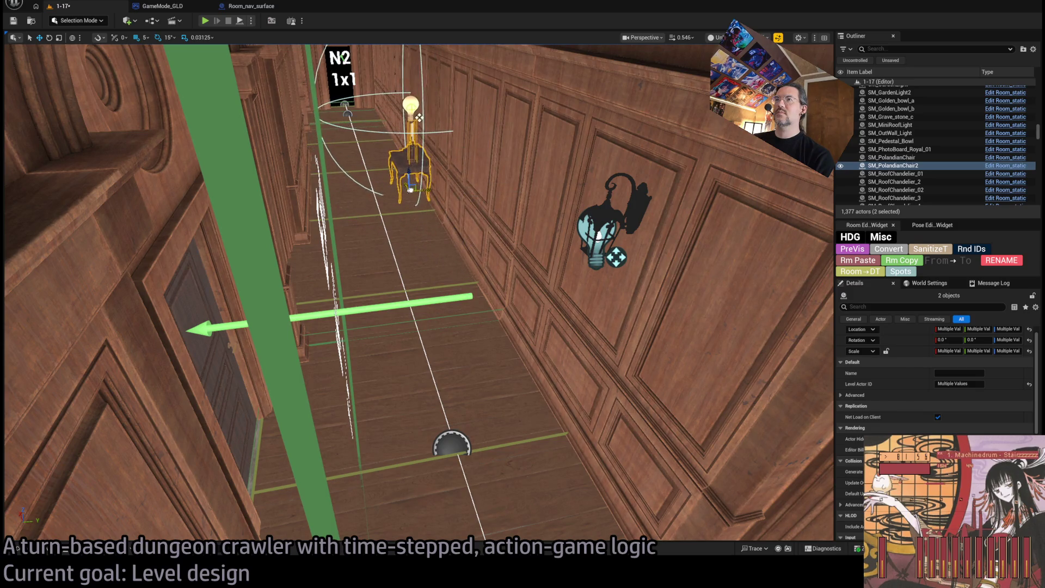
- Preview the table copy in Lit mode and review the candles' and table's details
{"action": "key", "text": "alt+4"}
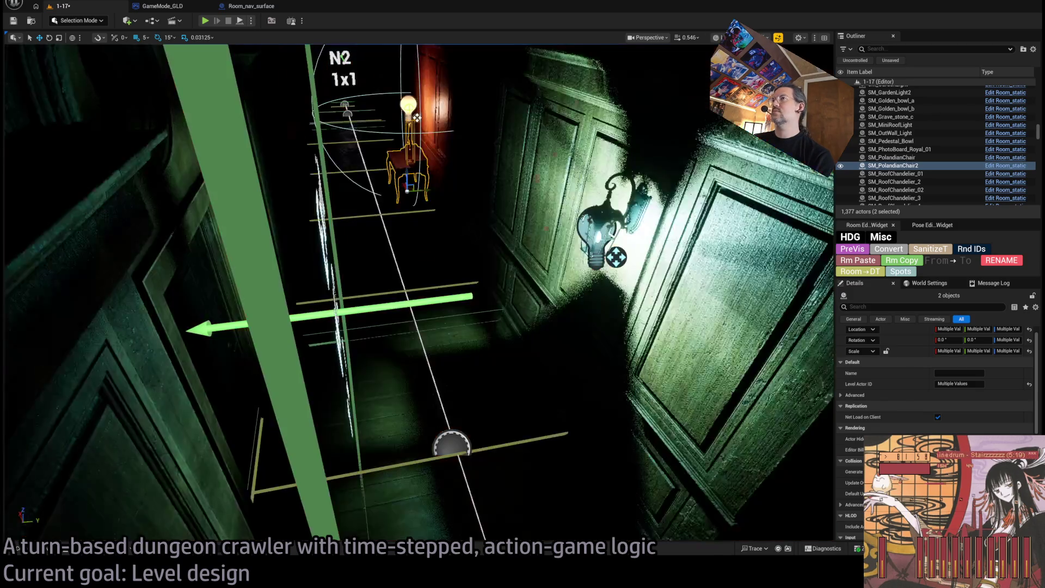
{"action": "key", "text": "f"}
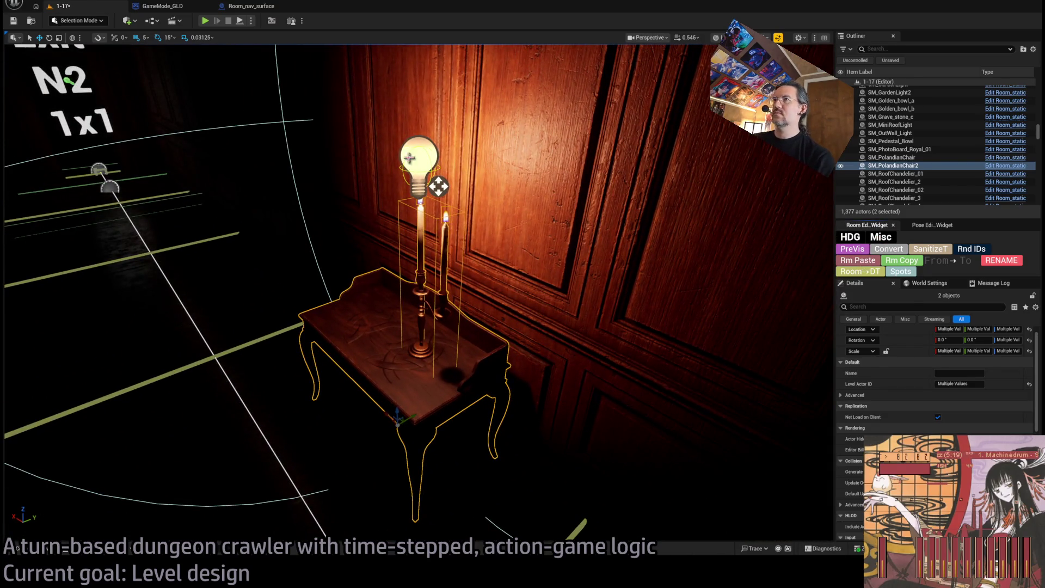
{"action": "left_click", "coordinate": [421, 160]}
{"action": "scroll", "coordinate": [934, 414], "scroll_direction": "down", "scroll_amount": 10}
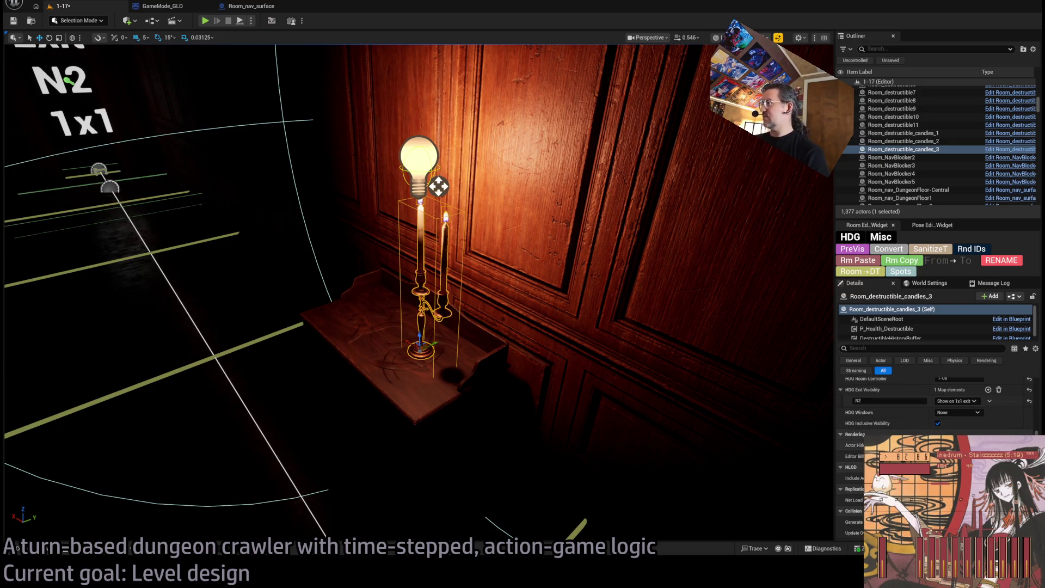
{"action": "left_click", "coordinate": [410, 395]}
{"action": "scroll", "coordinate": [564, 346], "scroll_direction": "down", "scroll_amount": 10}
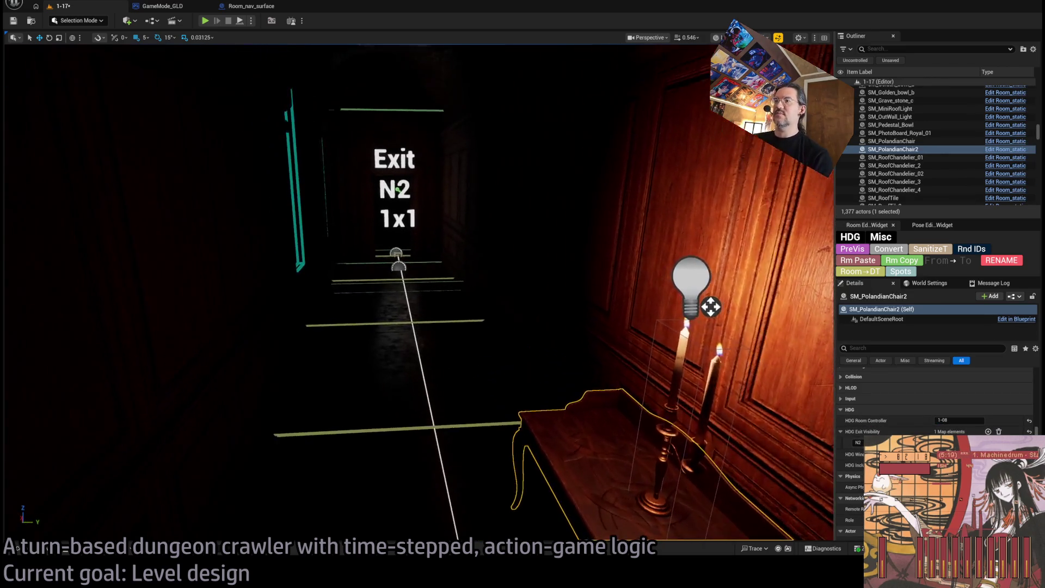
{"action": "scroll", "coordinate": [420, 293], "scroll_direction": "down", "scroll_amount": 5}
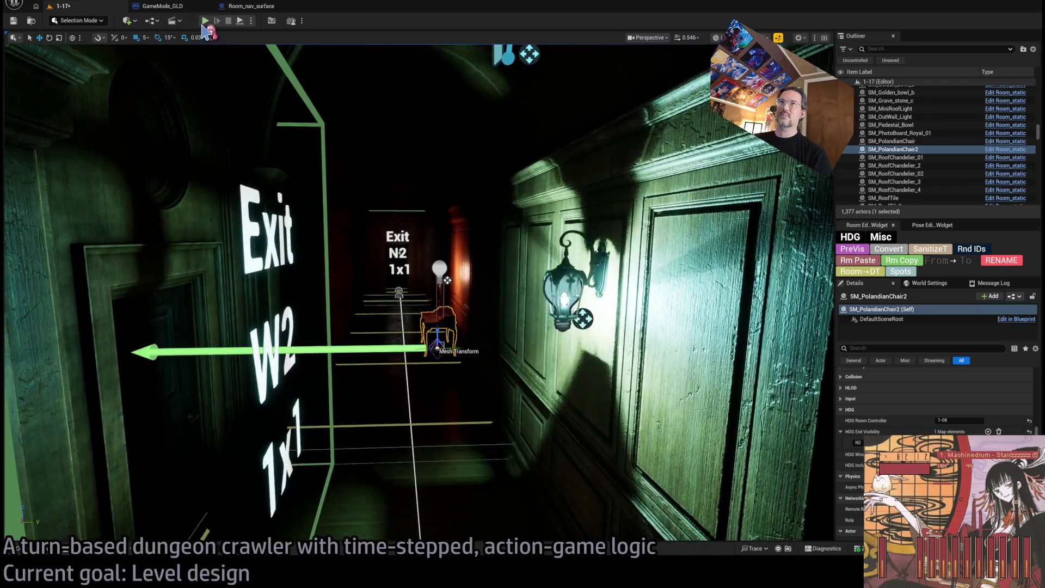
{"action": "key", "text": "alt+p"}
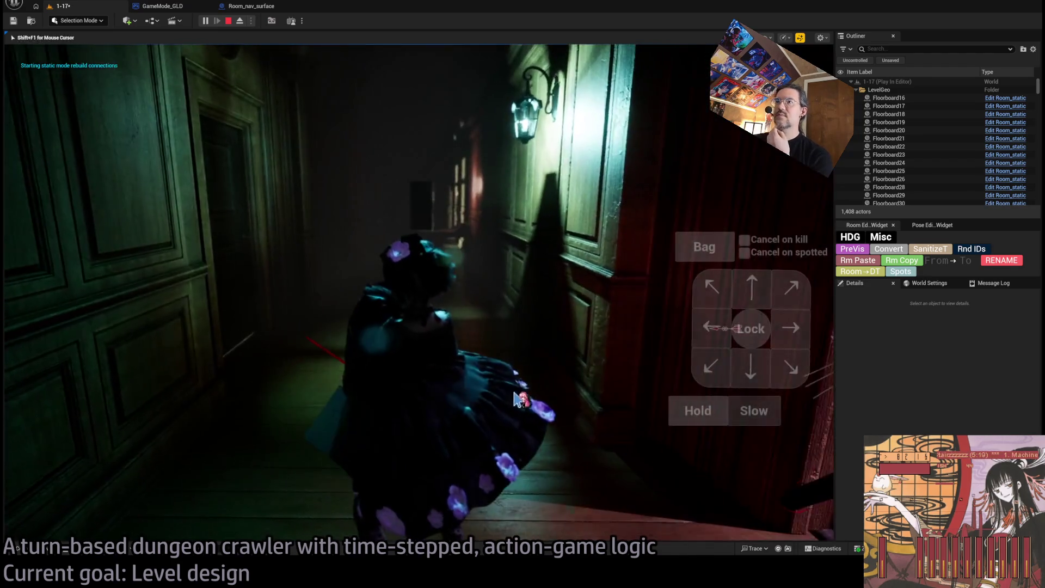
{"action": "left_click", "coordinate": [84, 376]}
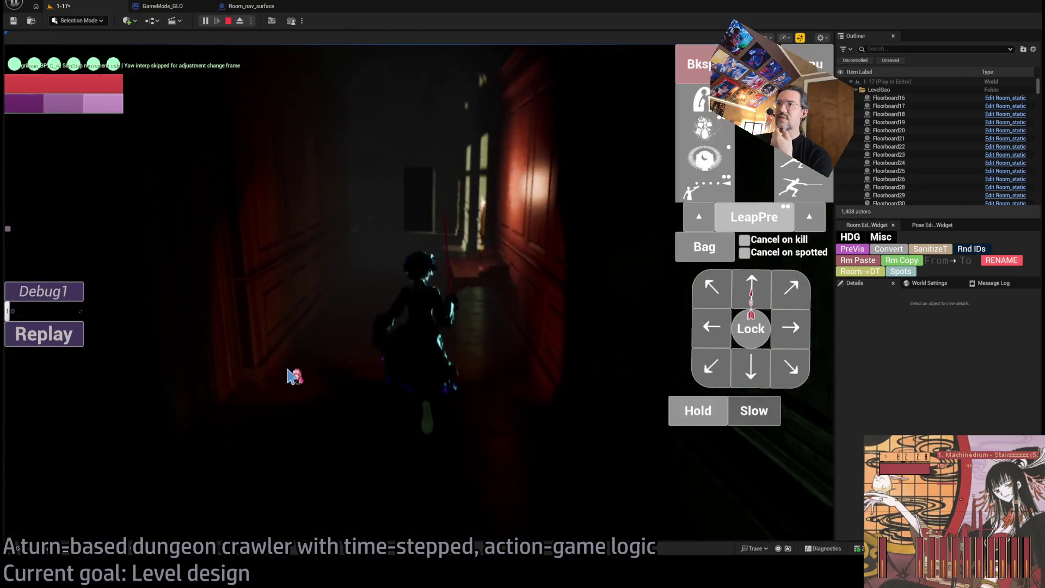
{"action": "left_click", "coordinate": [355, 360]}
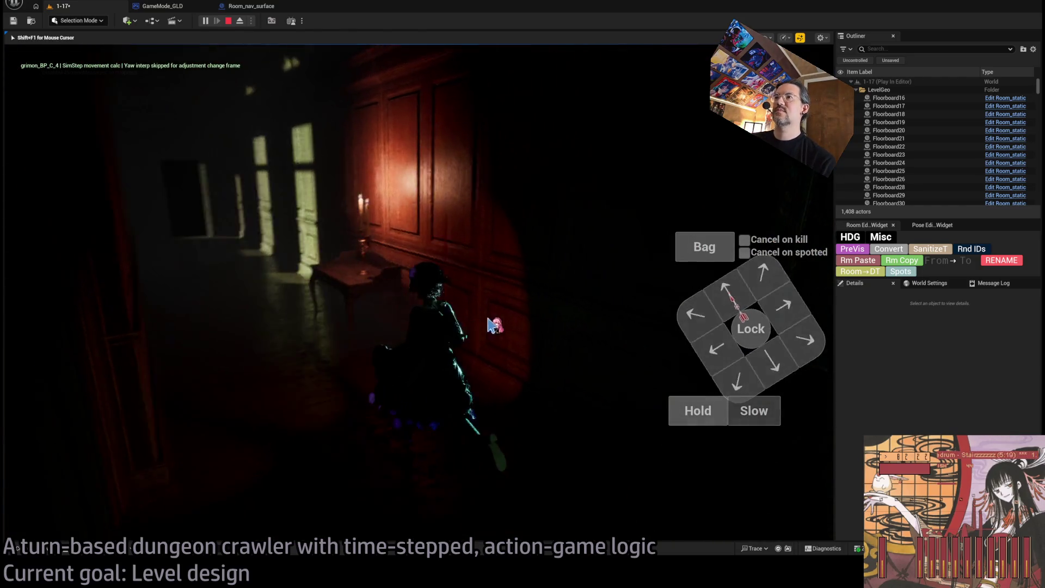
{"action": "key", "text": "Escape"}
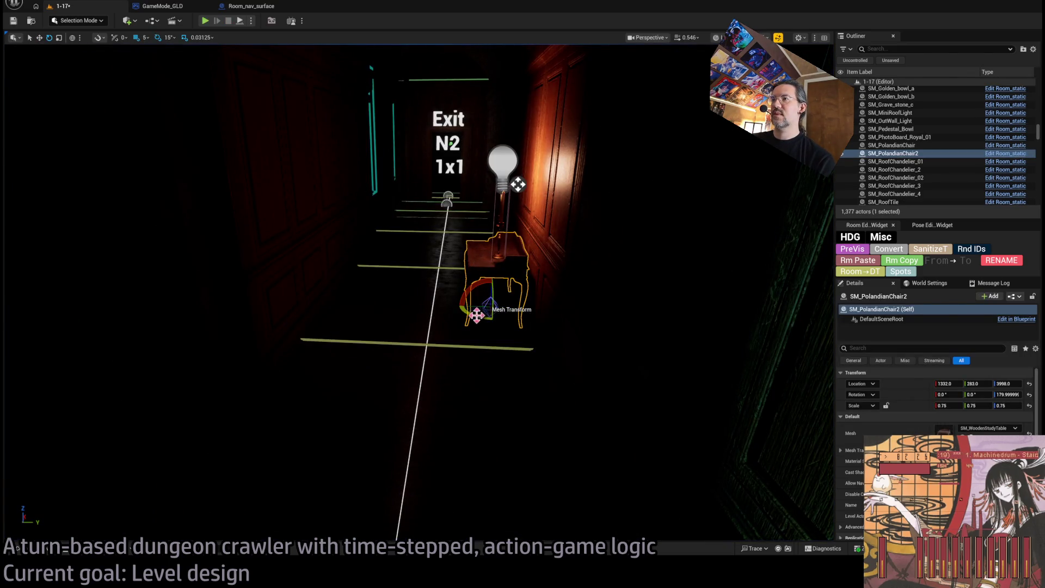
- Move the table and candlestick together left toward the lit door, then launch Play In Editor
{"action": "left_click", "coordinate": [503, 209], "text": "ctrl"}
{"action": "left_click_drag", "start_coordinate": [516, 261], "coordinate": [348, 260]}
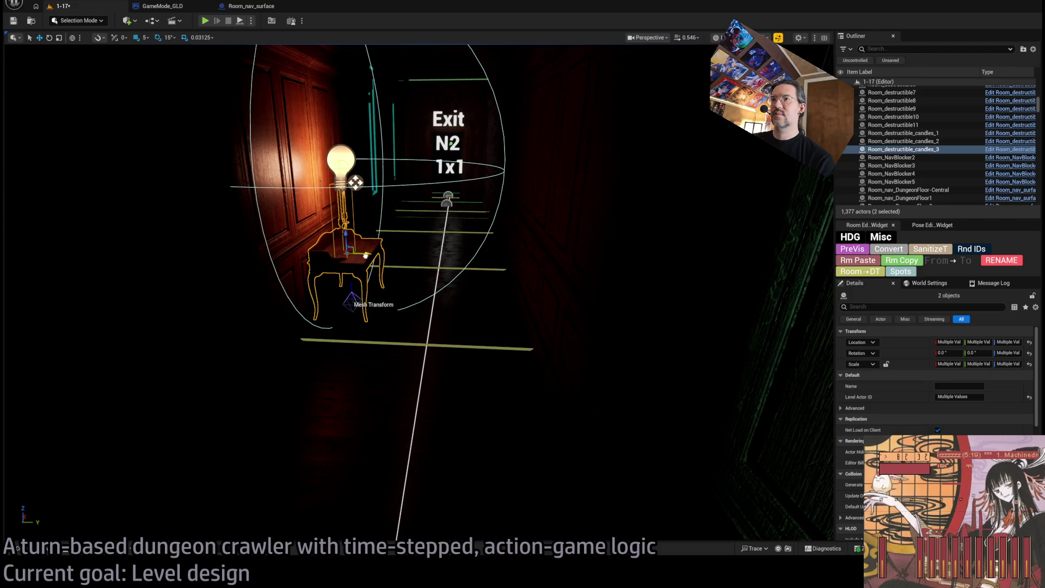
{"action": "key", "text": "f"}
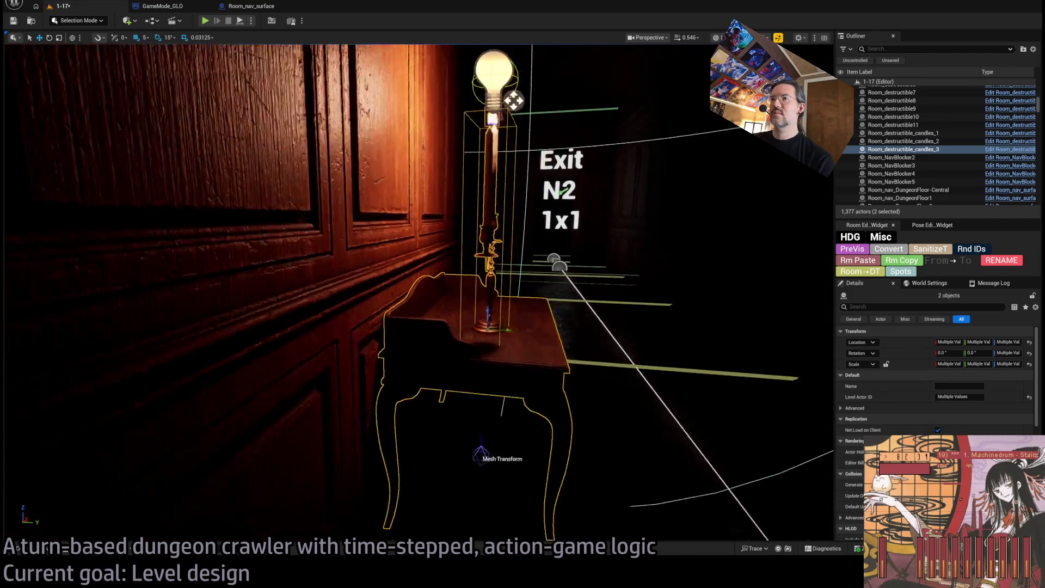
{"action": "scroll", "coordinate": [212, 192], "scroll_direction": "down", "scroll_amount": 5}
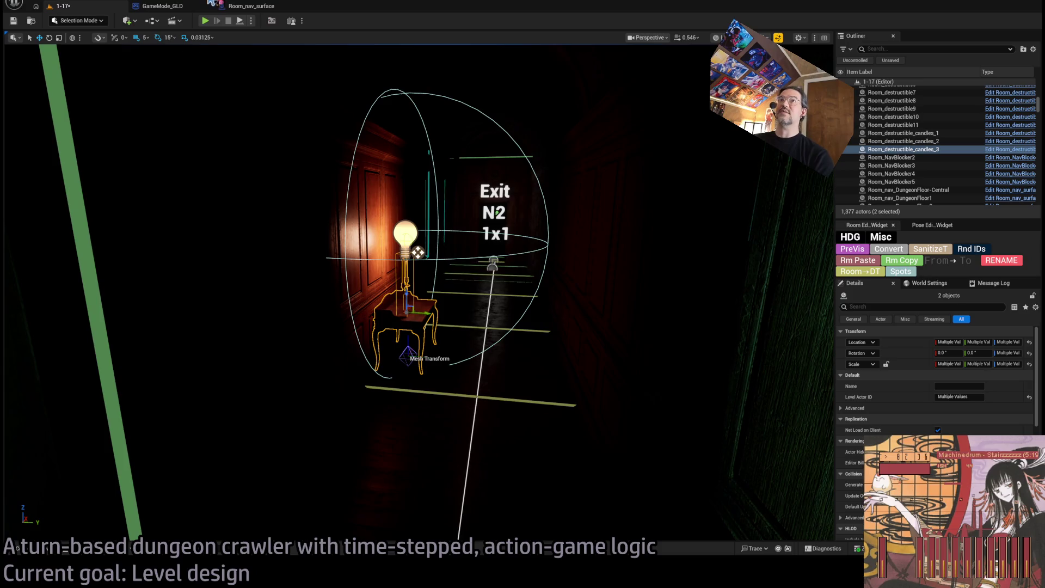
{"action": "key", "text": "alt+p"}
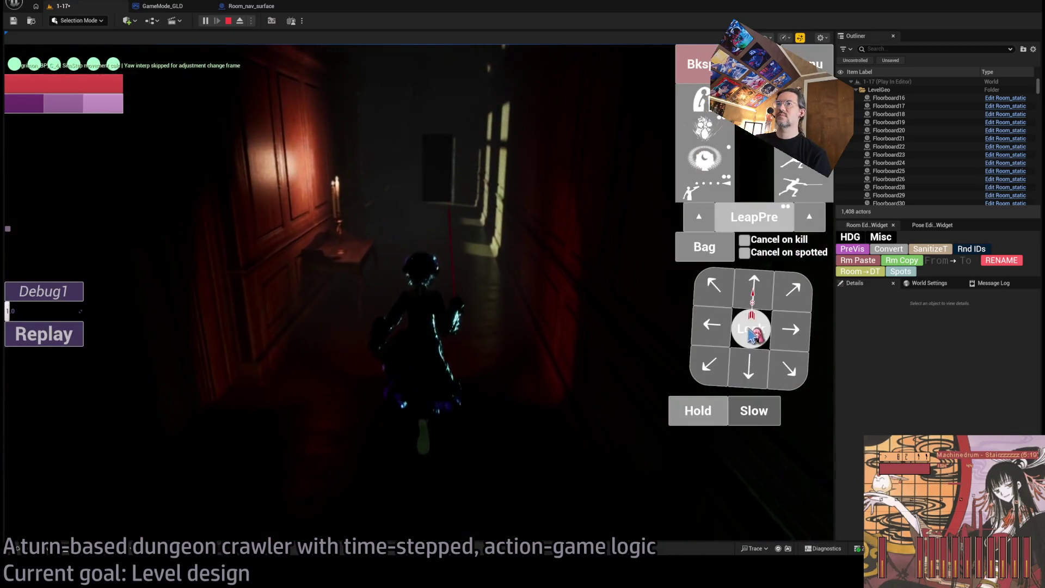
- Lock onto a target and move the character one step down the corridor
{"action": "left_click", "coordinate": [751, 333]}
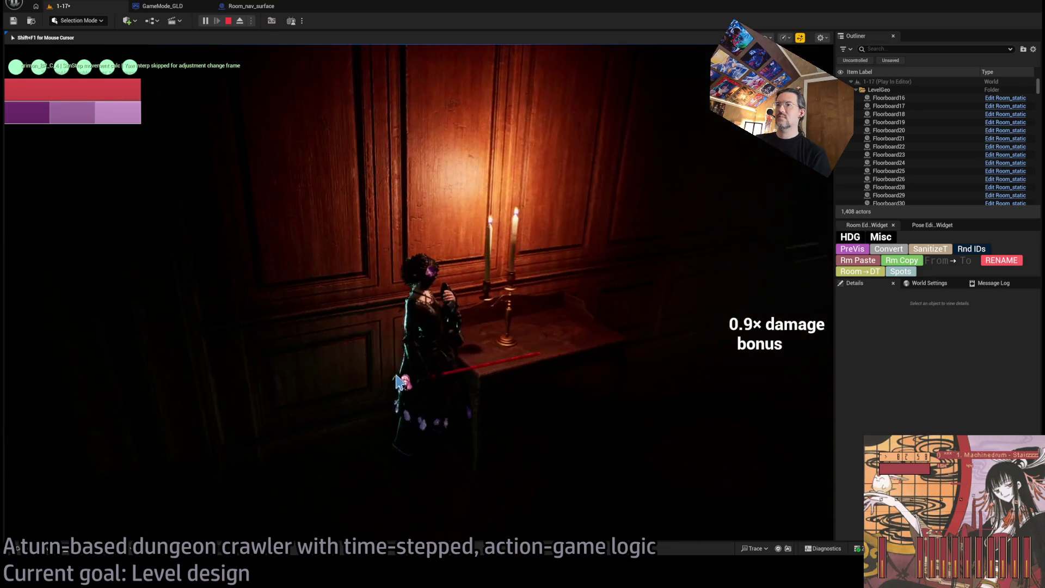
{"action": "left_click", "coordinate": [777, 344]}
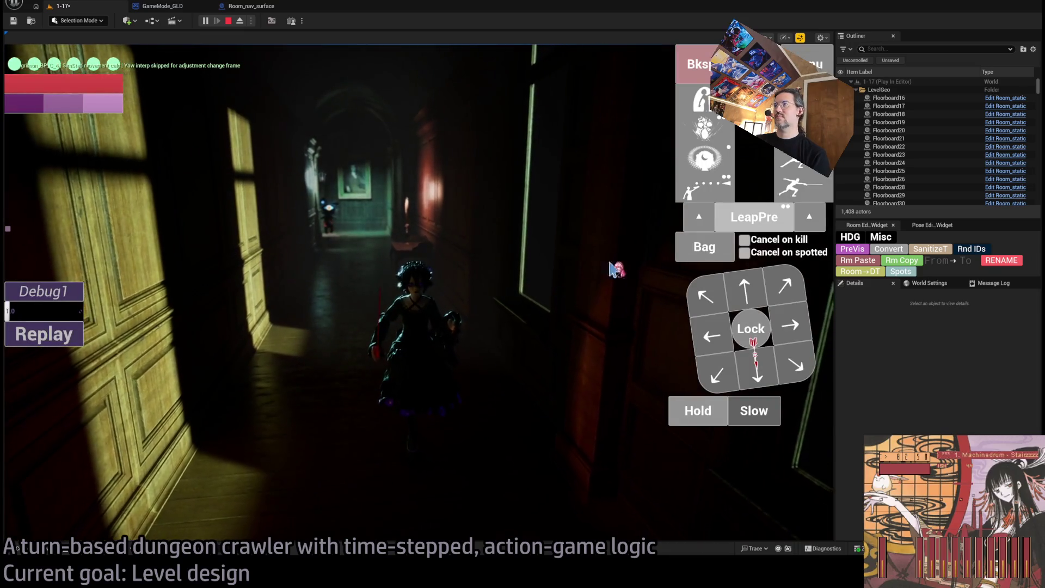
{"action": "left_click", "coordinate": [401, 359]}
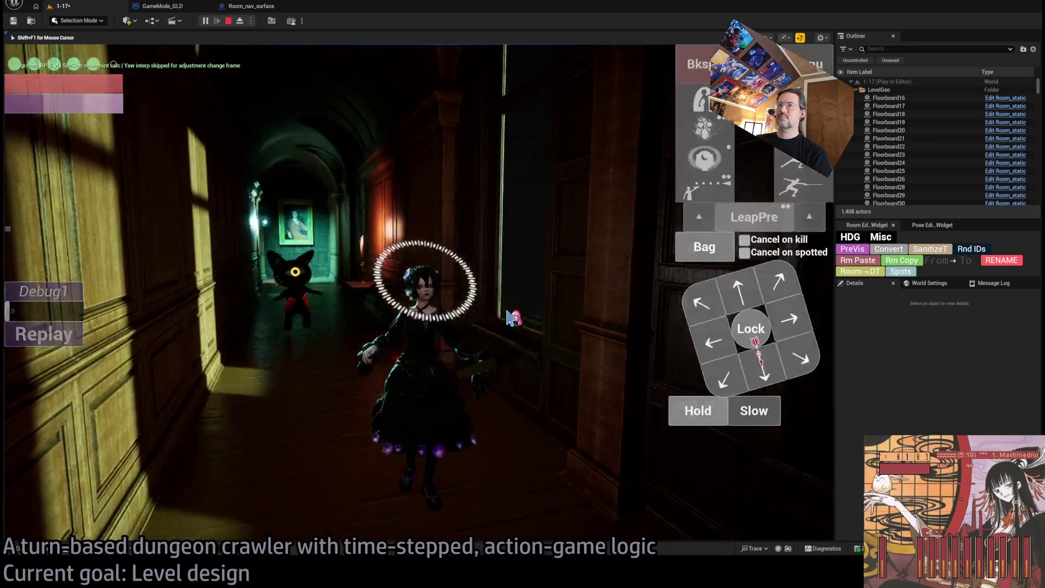
{"action": "left_click", "coordinate": [509, 317]}
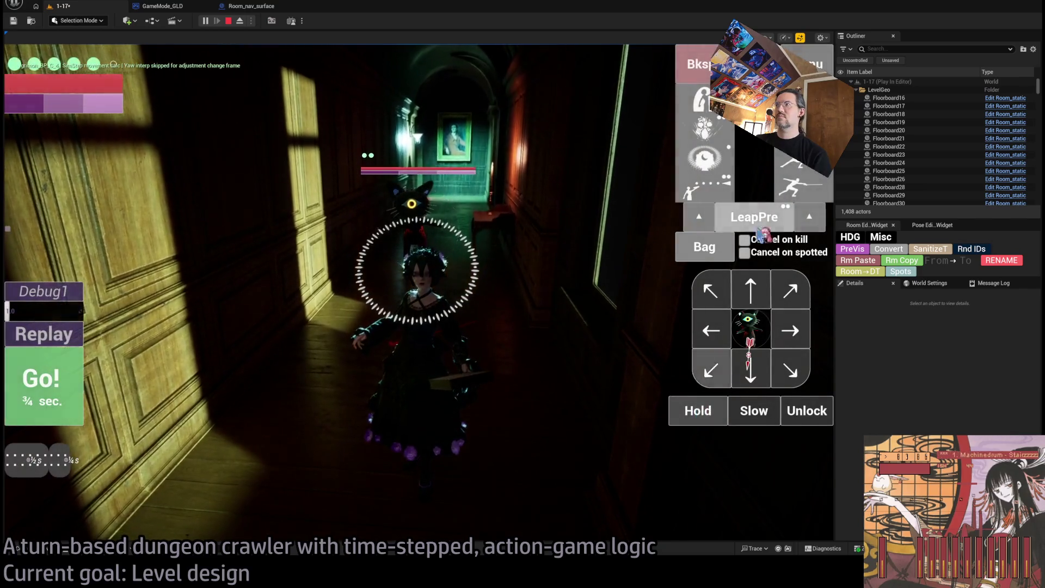
- Hit the cat enemy with a four-hit light attack combo, watch the replay, and queue arrow moves
{"action": "left_click", "coordinate": [801, 188]}
{"action": "left_click", "coordinate": [324, 329]}
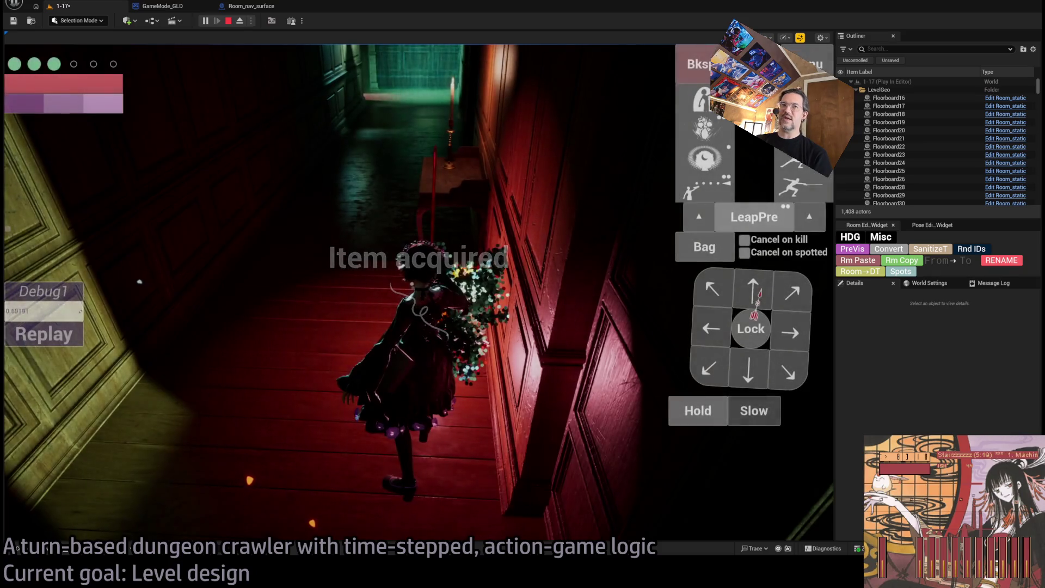
{"action": "left_click", "coordinate": [60, 337]}
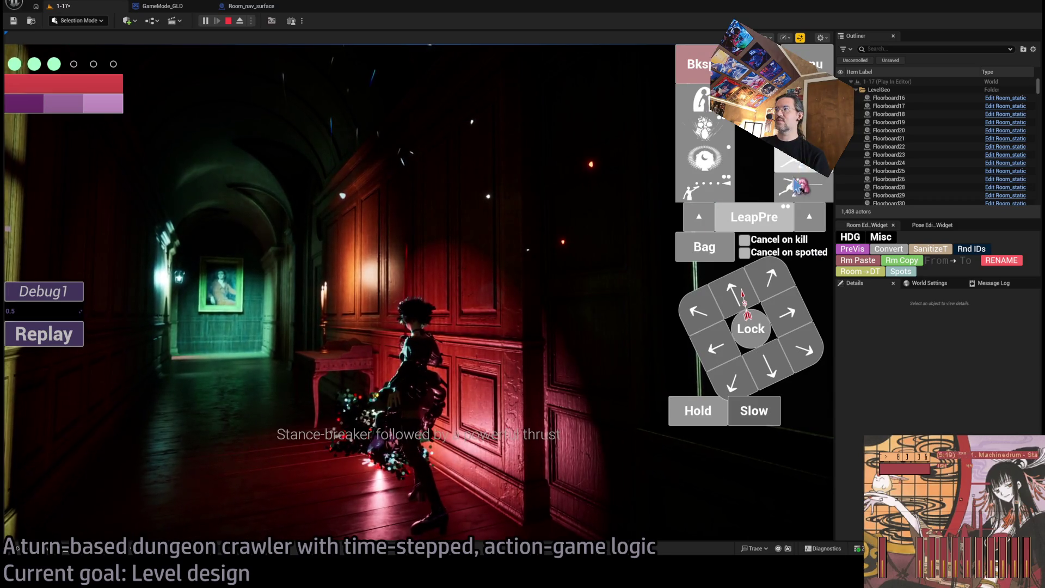
{"action": "left_click", "coordinate": [785, 351]}
{"action": "left_click", "coordinate": [787, 313]}
{"action": "left_click", "coordinate": [732, 294]}
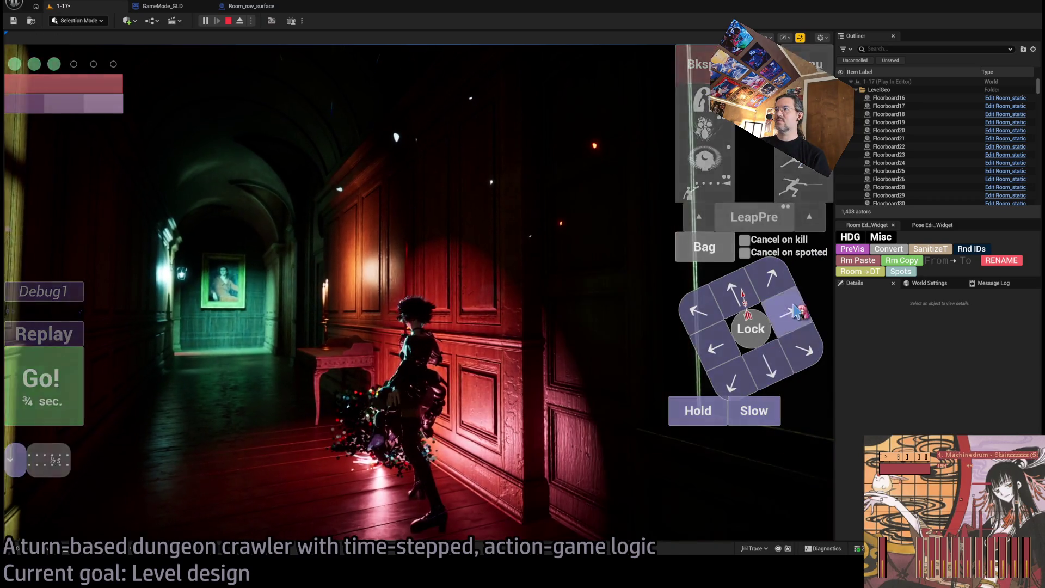
- Queue a long series of arrow moves and run the movement and attack turns
{"action": "left_click", "coordinate": [716, 348]}
{"action": "left_click", "coordinate": [769, 366]}
{"action": "left_click", "coordinate": [787, 313]}
{"action": "left_click", "coordinate": [722, 307]}
{"action": "left_click", "coordinate": [716, 348]}
{"action": "left_click", "coordinate": [769, 366]}
{"action": "left_click", "coordinate": [788, 313]}
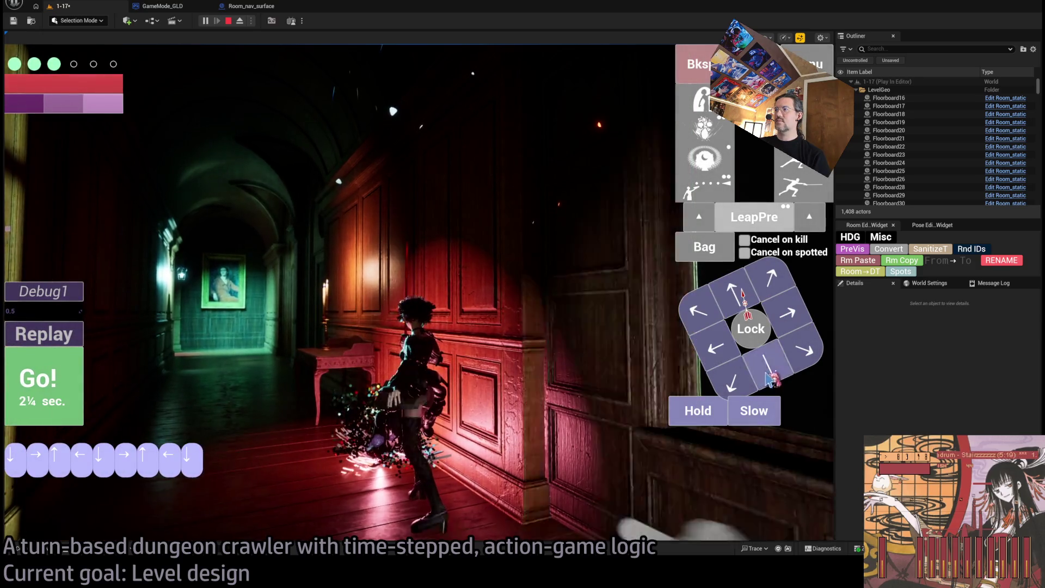
{"action": "left_click", "coordinate": [732, 294]}
{"action": "left_click", "coordinate": [716, 349]}
{"action": "left_click", "coordinate": [46, 384]}
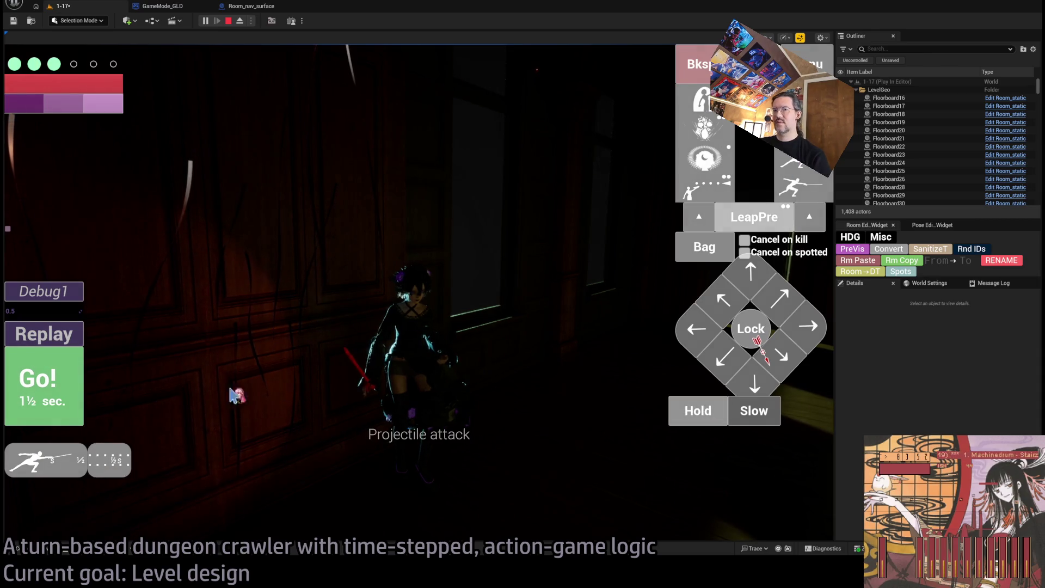
{"action": "left_click", "coordinate": [33, 390]}
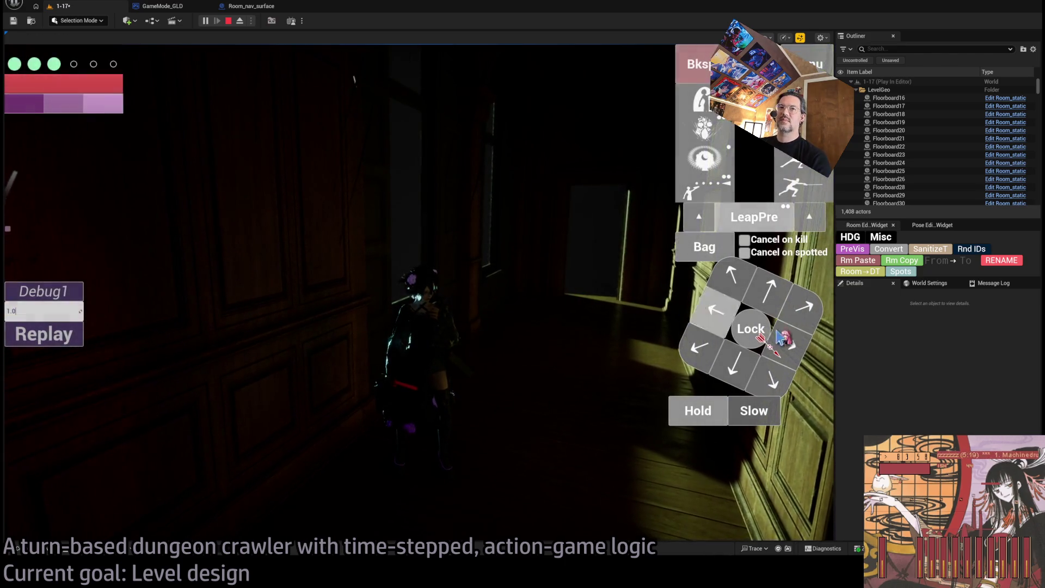
- Queue a move, a projectile attack and a forward step, running each turn
{"action": "left_click", "coordinate": [779, 337]}
{"action": "key", "text": "space"}
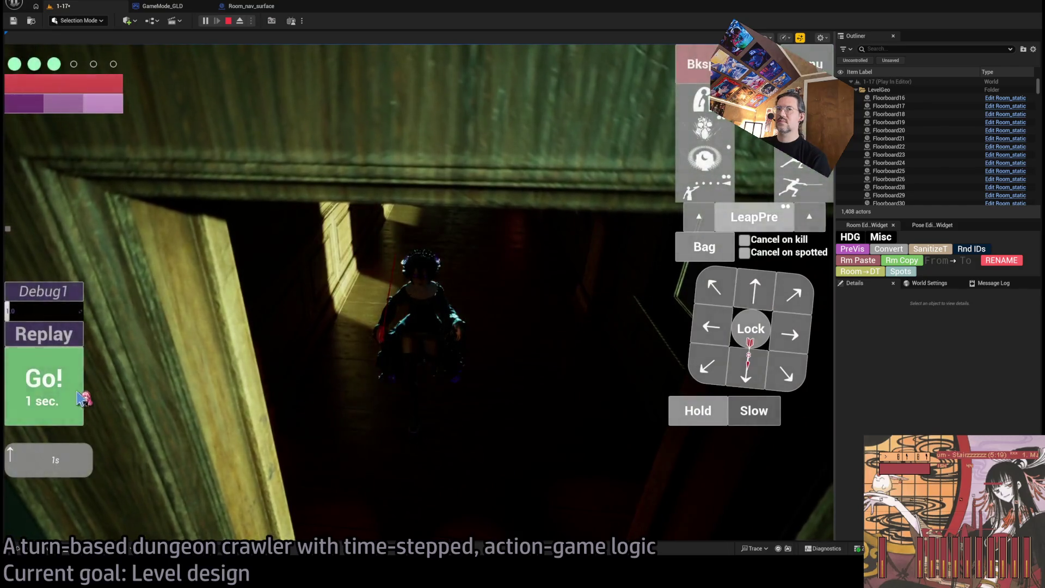
{"action": "left_click", "coordinate": [81, 399]}
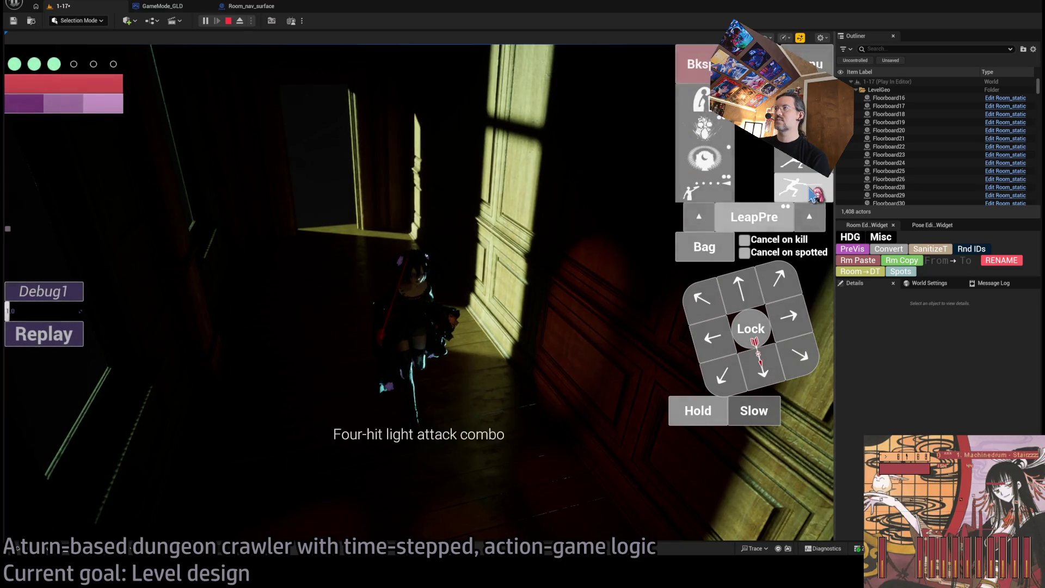
{"action": "left_click", "coordinate": [812, 193]}
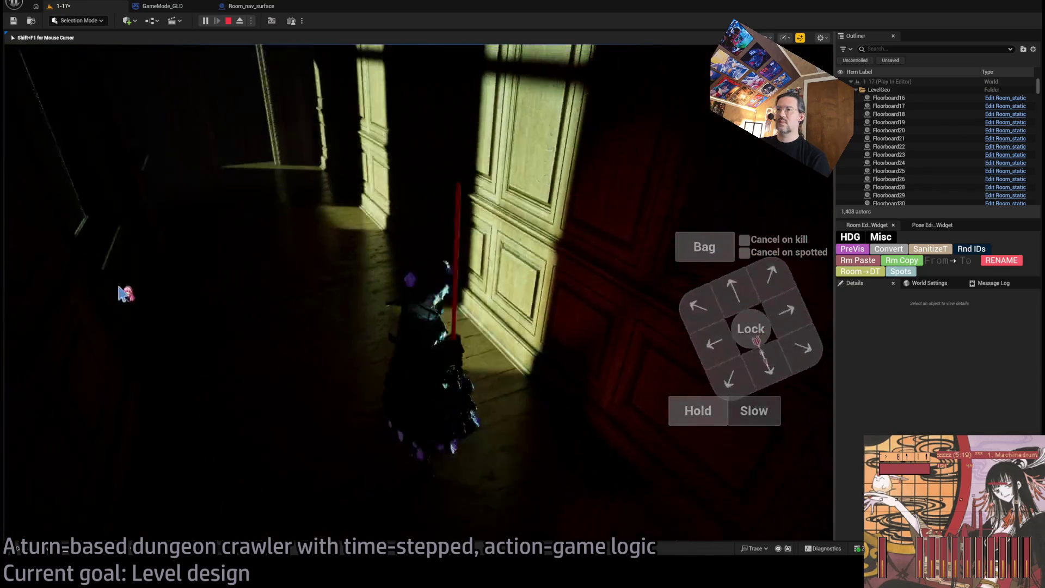
{"action": "left_click", "coordinate": [751, 288]}
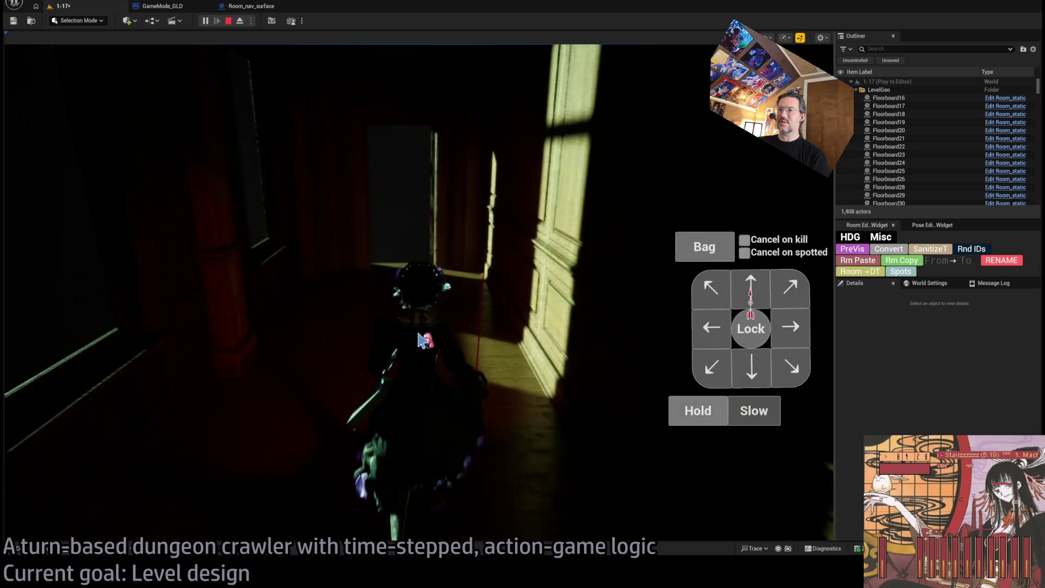
{"action": "left_click", "coordinate": [58, 387]}
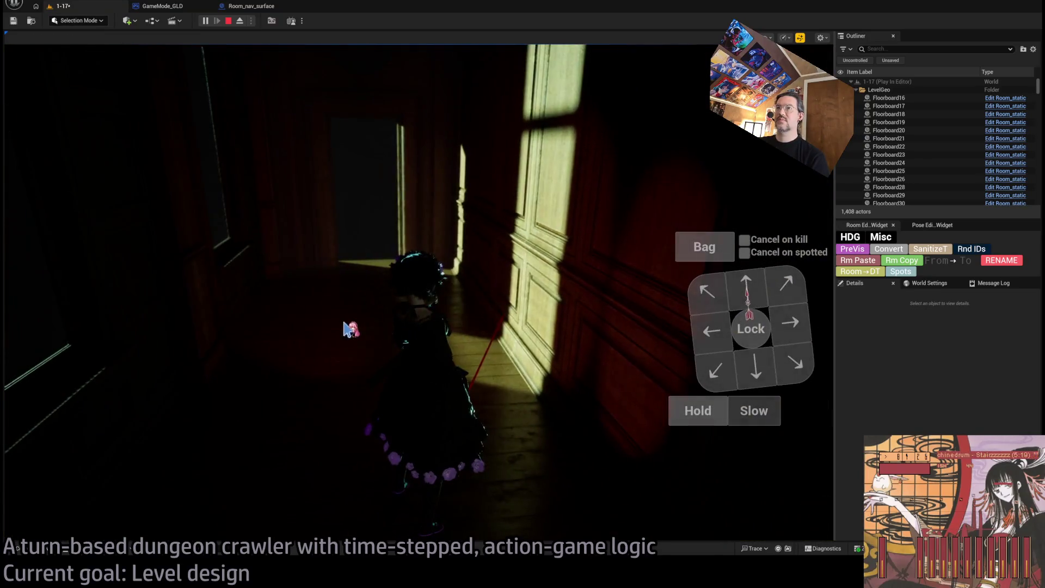
- Advance through the new corridor and down the hallway, then end the playtest
{"action": "left_click", "coordinate": [757, 281]}
{"action": "left_click", "coordinate": [32, 377]}
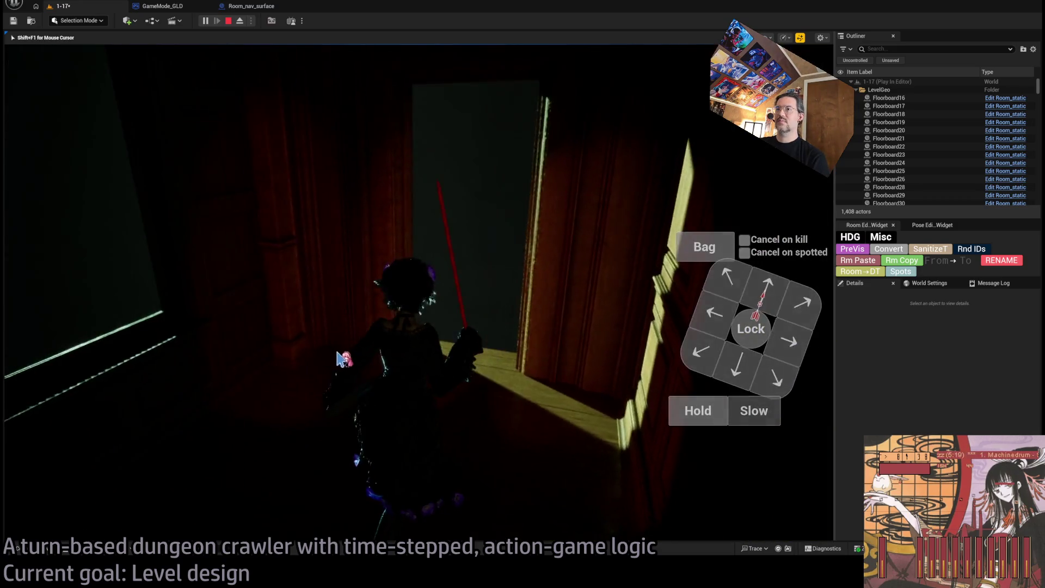
{"action": "left_click", "coordinate": [759, 284]}
{"action": "left_click", "coordinate": [71, 401]}
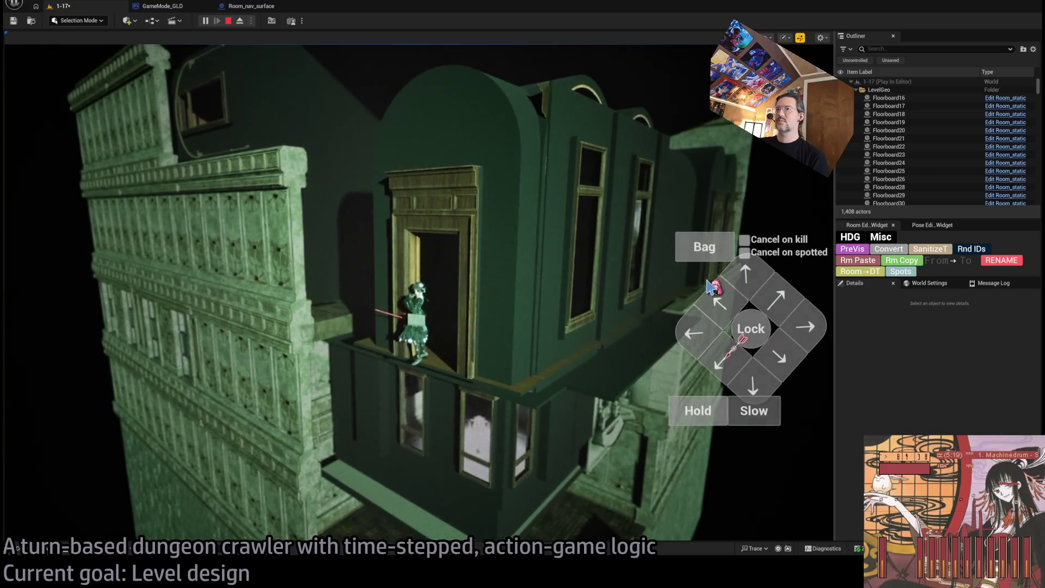
{"action": "left_click", "coordinate": [710, 287]}
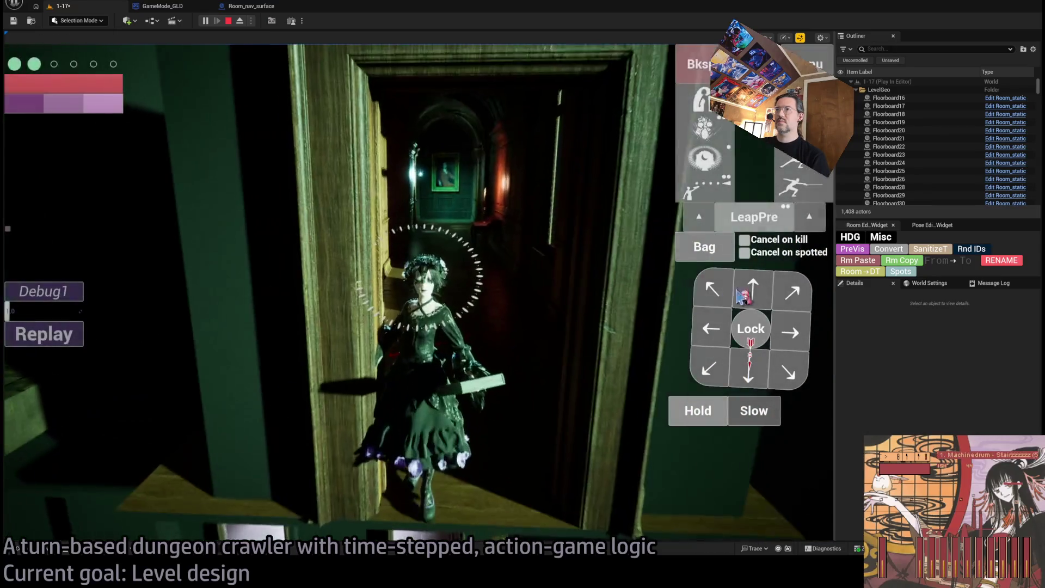
{"action": "left_click", "coordinate": [762, 289]}
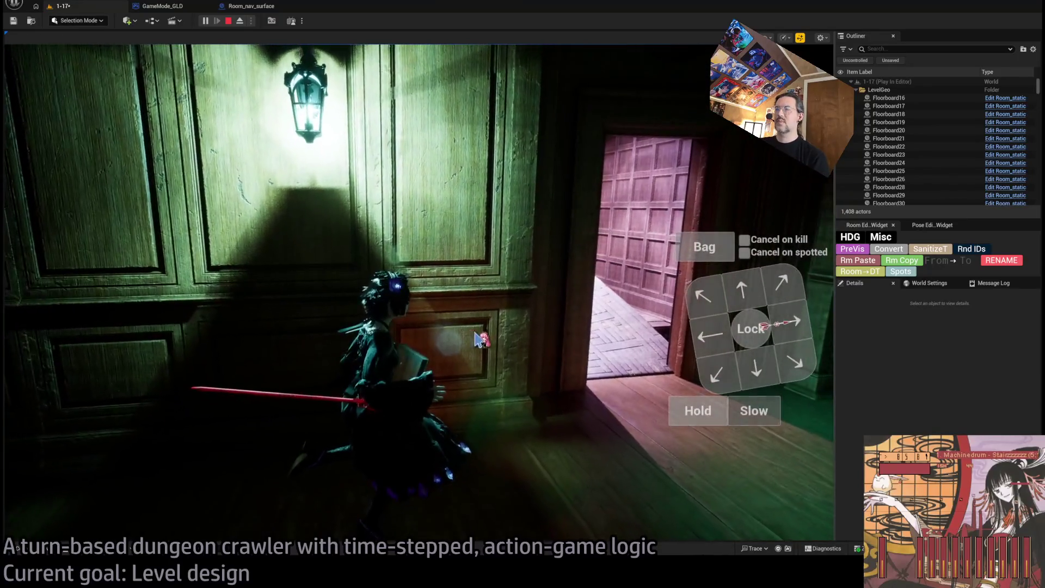
{"action": "key", "text": "Escape"}
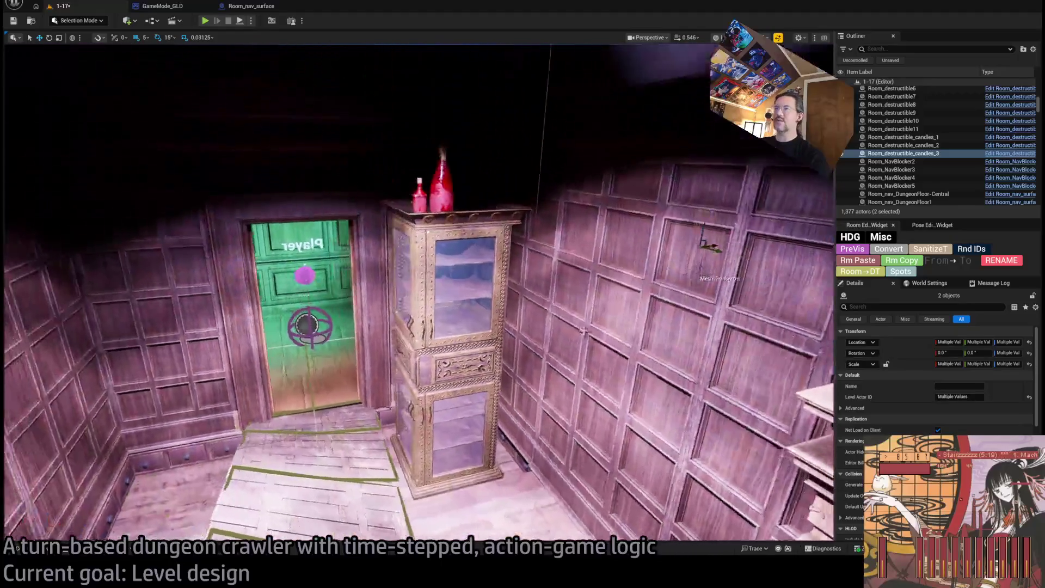
- Select the glass vitrine cabinet and briefly open its mesh editor before returning to the level
{"action": "left_click", "coordinate": [454, 327]}
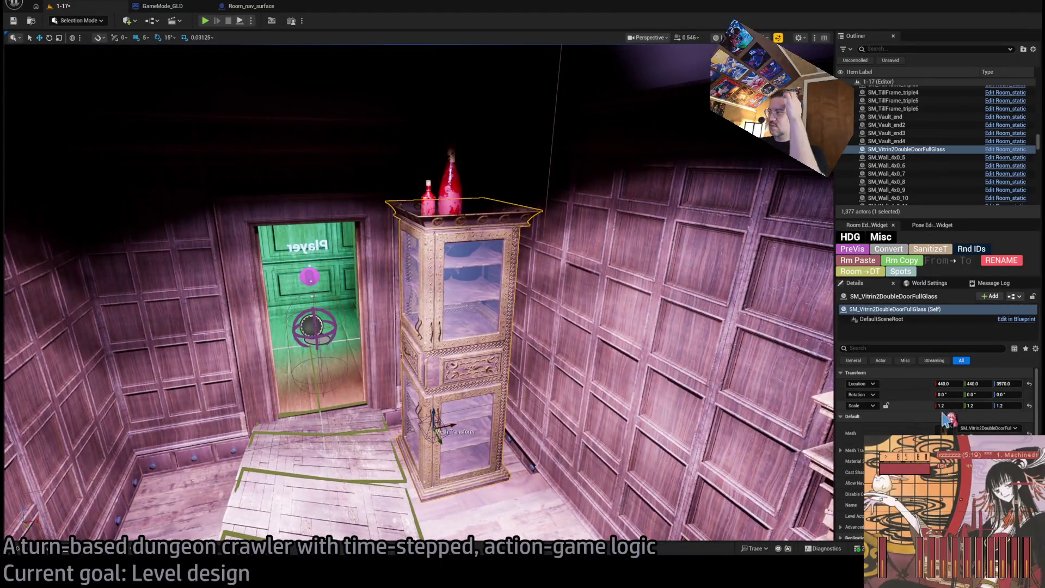
{"action": "key", "text": "ctrl+e"}
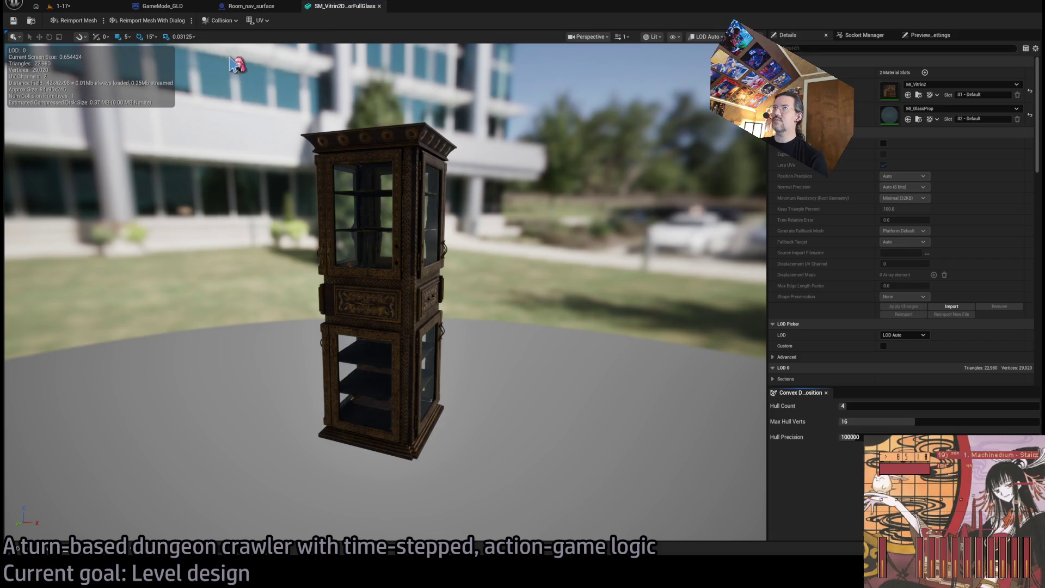
{"action": "middle_click", "coordinate": [333, 9]}
{"action": "left_click", "coordinate": [58, 6]}
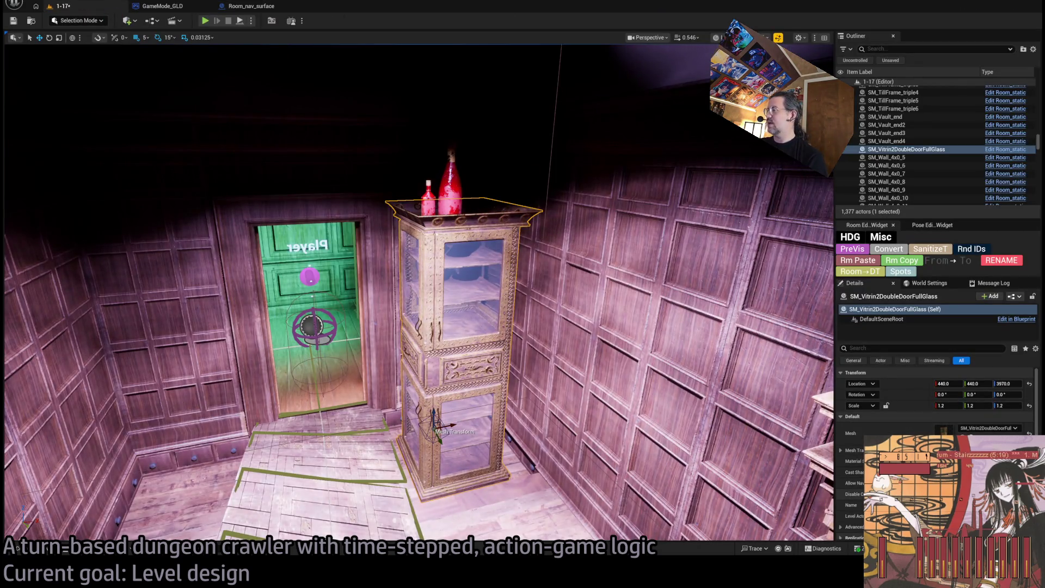
- Reselect the cabinet and bring up SM_Vitrin2DoubleDoorFullGlass in the static mesh editor
{"action": "left_click", "coordinate": [449, 193]}
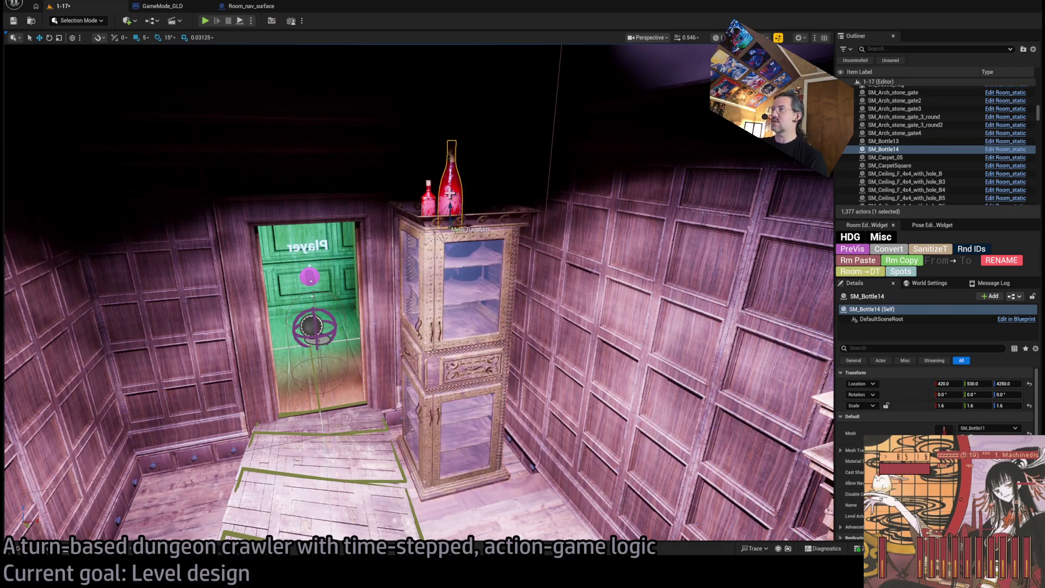
{"action": "left_click", "coordinate": [429, 202]}
{"action": "left_click", "coordinate": [430, 217]}
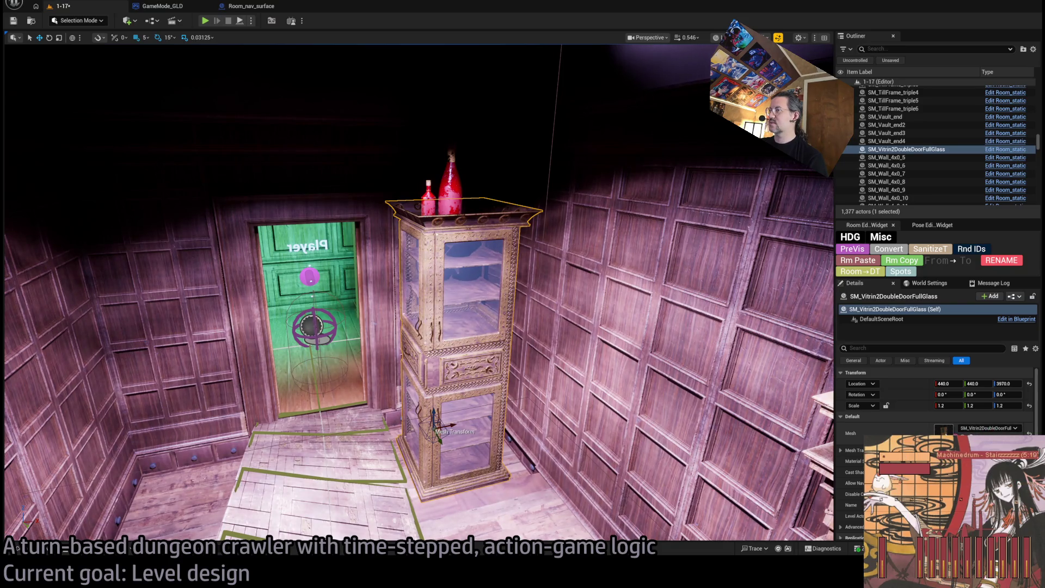
{"action": "double_click", "coordinate": [622, 338]}
{"action": "left_click", "coordinate": [60, 6]}
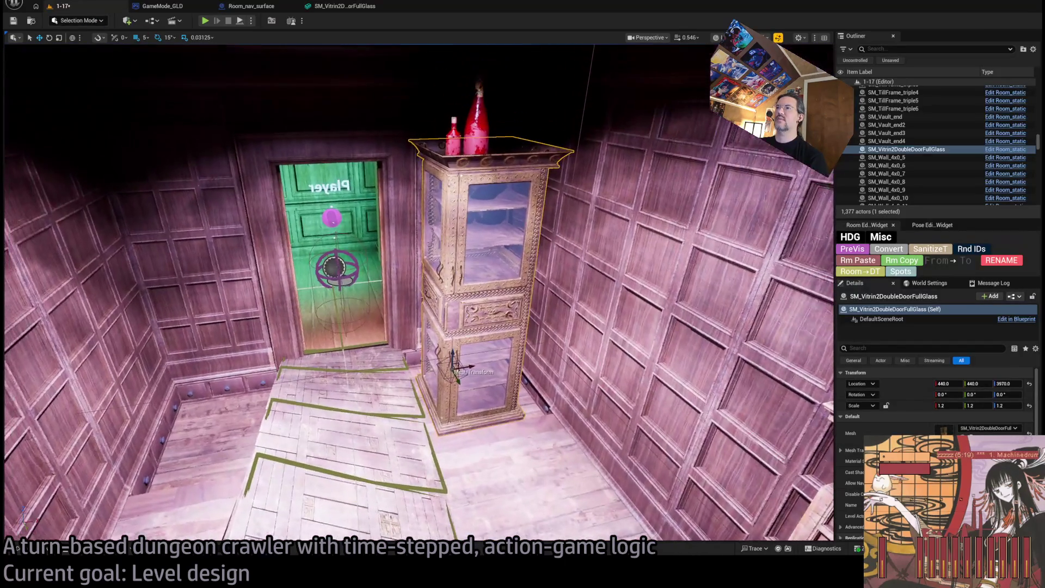
{"action": "key", "text": "ctrl+e"}
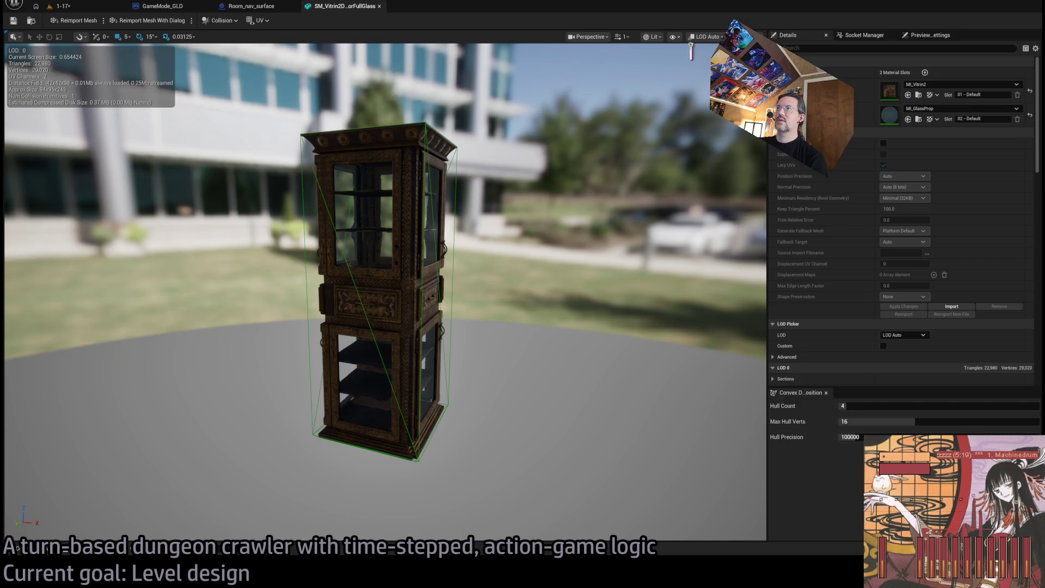
- Delete the vitrine cabinet's existing collision box
{"action": "left_click", "coordinate": [453, 330]}
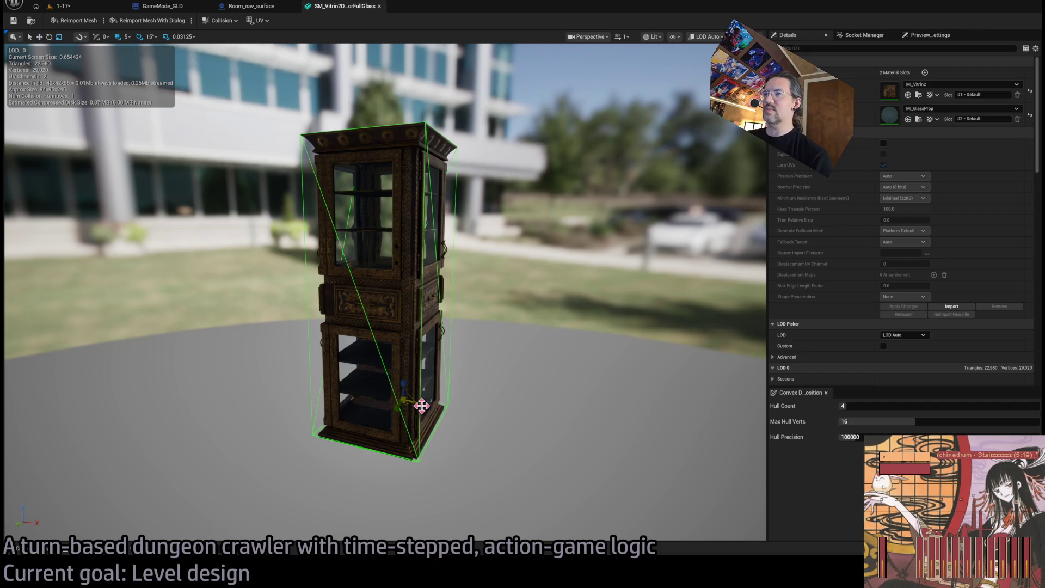
{"action": "mouse_move", "coordinate": [466, 355]}
{"action": "left_mouse_down"}
{"action": "mouse_move", "coordinate": [490, 321]}
{"action": "mouse_move", "coordinate": [481, 365]}
{"action": "left_mouse_up"}
{"action": "key", "text": "Delete"}
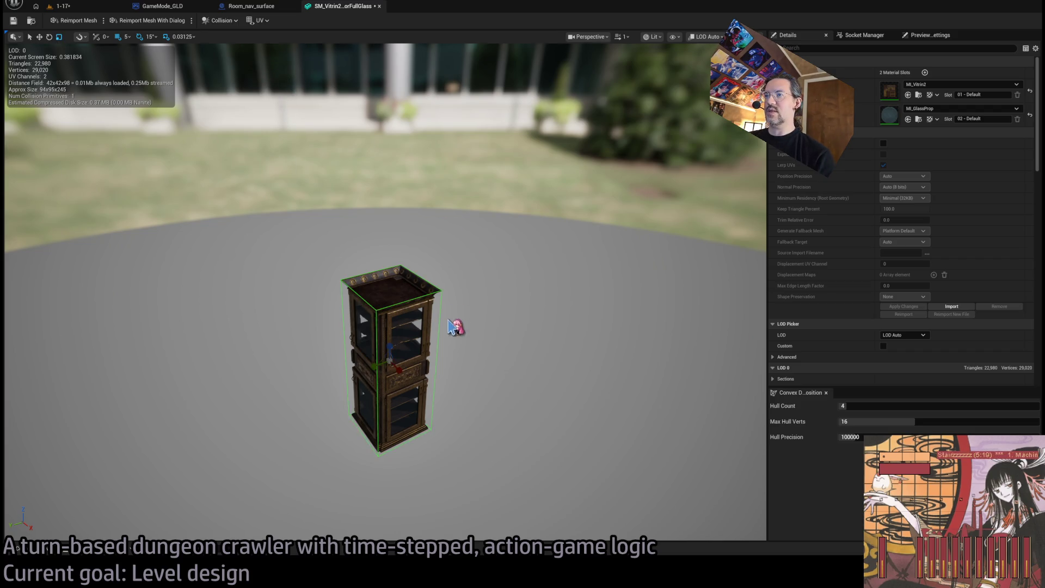
- Check the cabinet's new collision box, then save SM_Vitrin2 and close its editor
{"action": "left_click", "coordinate": [389, 366]}
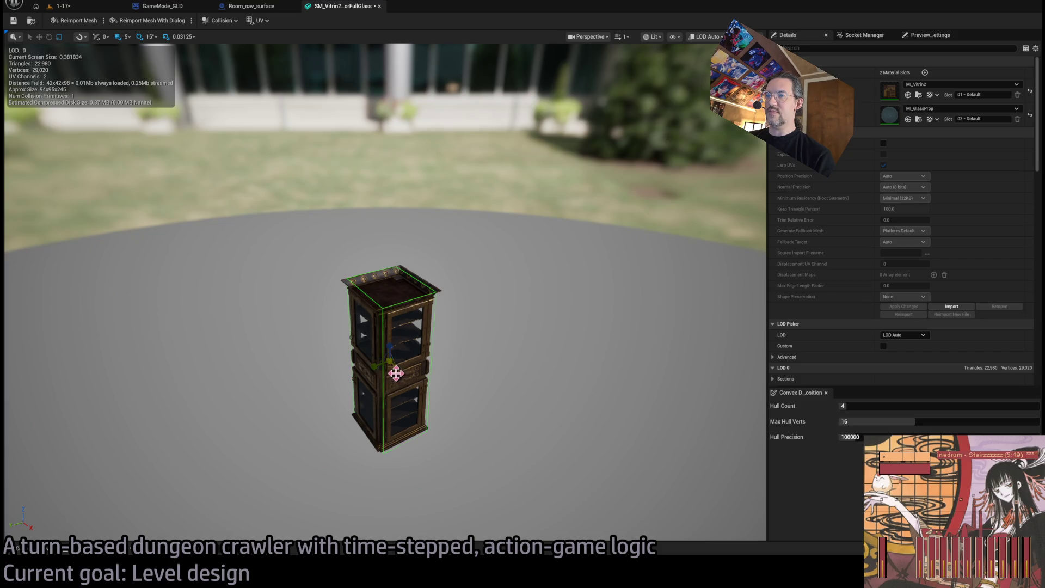
{"action": "mouse_move", "coordinate": [414, 381]}
{"action": "left_mouse_down"}
{"action": "mouse_move", "coordinate": [392, 435]}
{"action": "mouse_move", "coordinate": [399, 482]}
{"action": "mouse_move", "coordinate": [346, 457]}
{"action": "mouse_move", "coordinate": [253, 265]}
{"action": "left_mouse_up"}
{"action": "key", "text": "ctrl+s"}
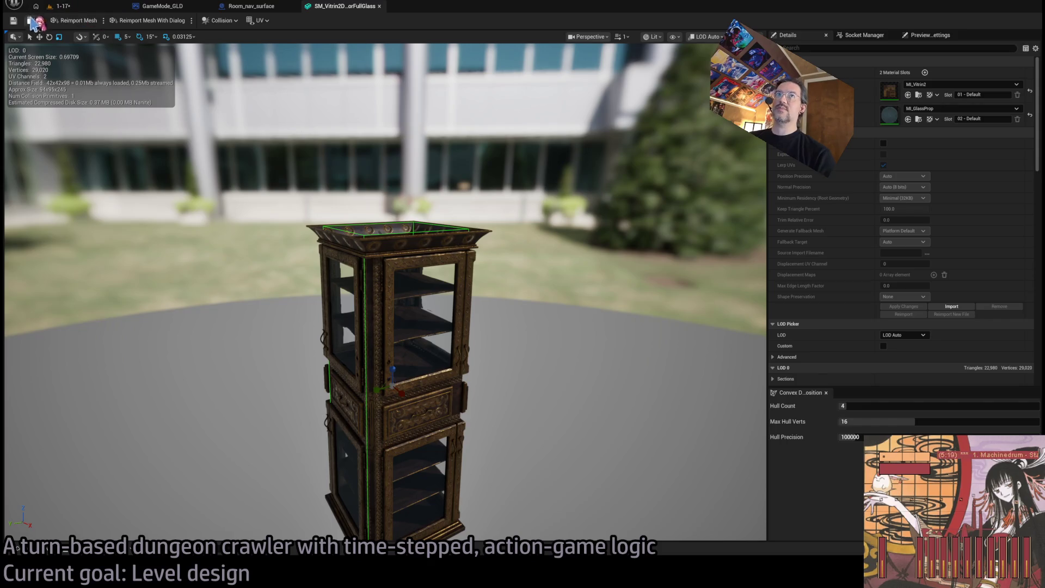
{"action": "left_click", "coordinate": [379, 6]}
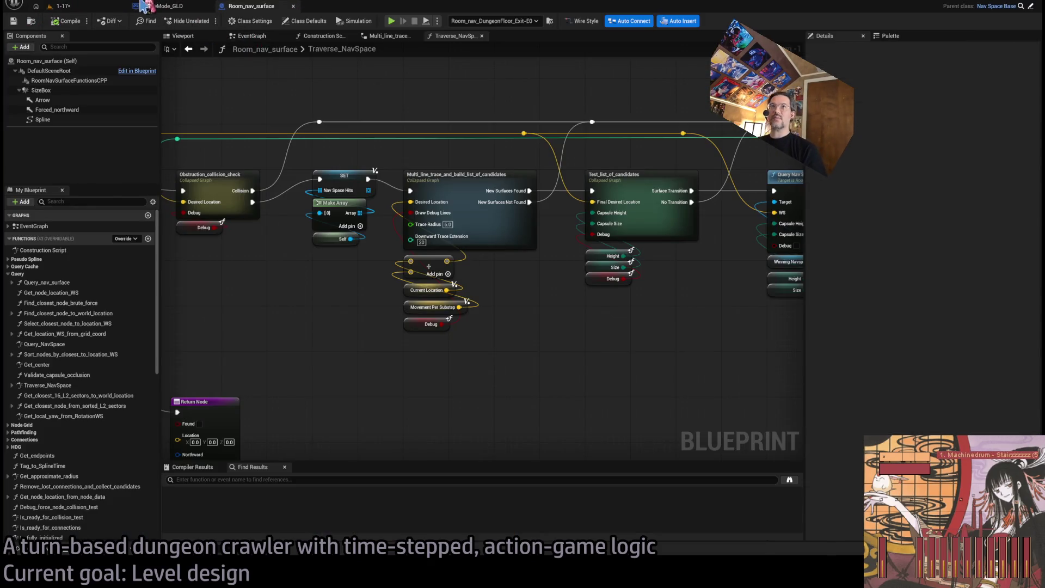
- Go back to level 1-17 and fly from the vitrine room to the chandelier room
{"action": "left_click", "coordinate": [62, 6]}
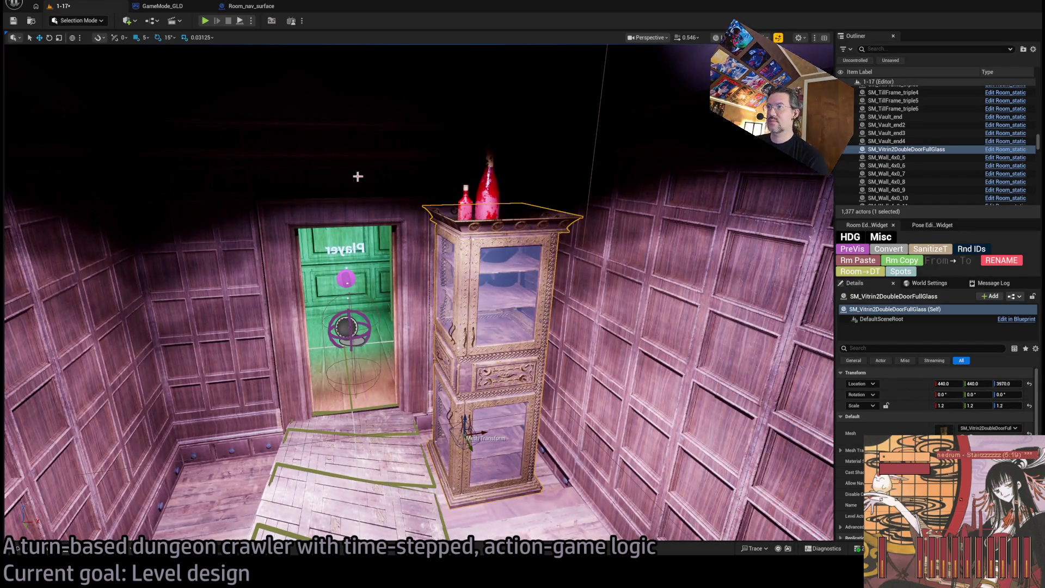
{"action": "left_click_drag", "start_coordinate": [317, 183], "coordinate": [317, 184]}
{"action": "left_click_drag", "start_coordinate": [497, 230], "coordinate": [497, 230]}
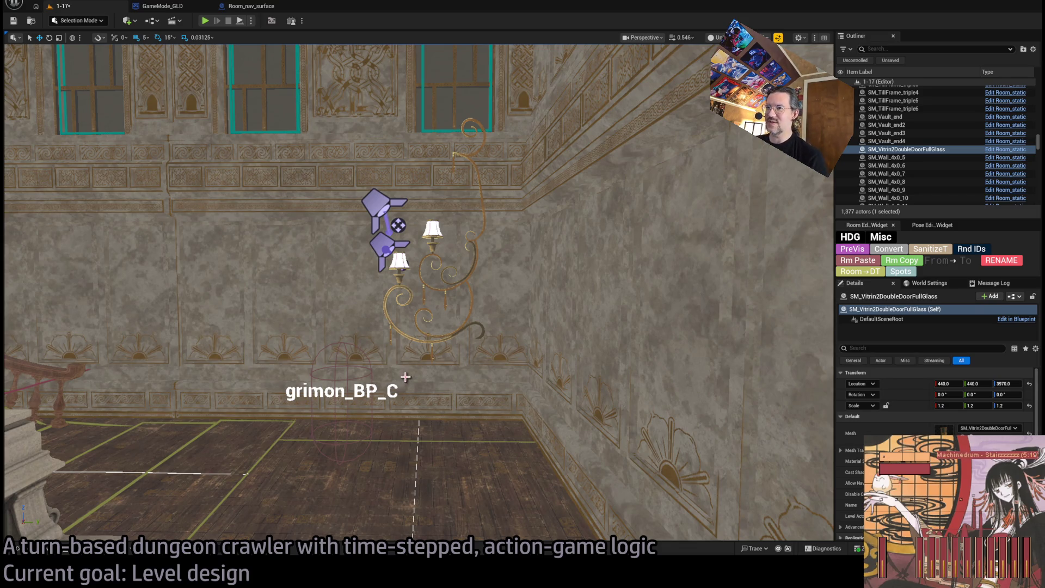
- Delete and undo a wall panel twice, leaving it in place, then save level 1-17
{"action": "left_click", "coordinate": [510, 375]}
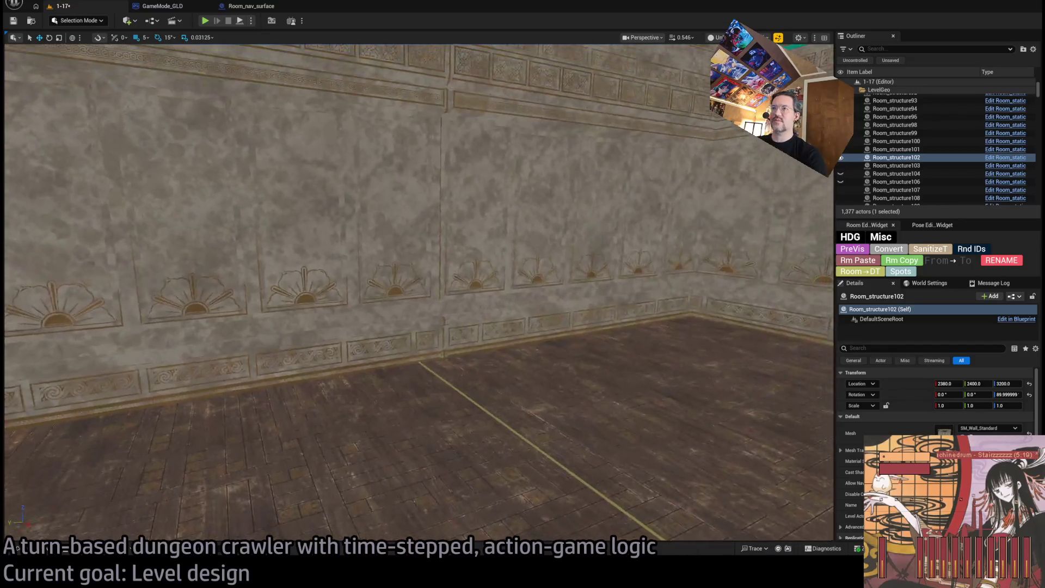
{"action": "left_click", "coordinate": [350, 311]}
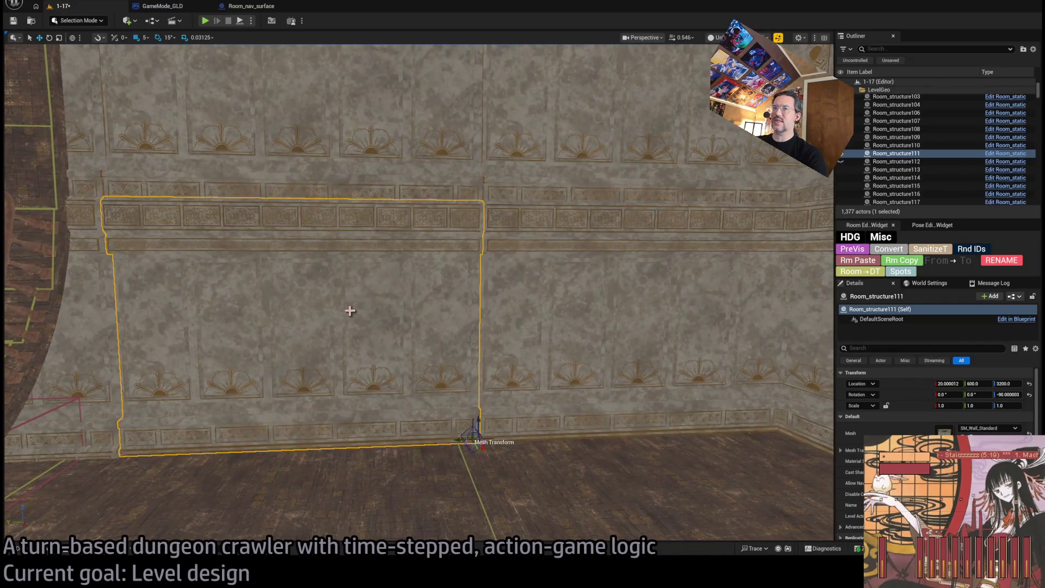
{"action": "key", "text": "Delete"}
{"action": "key", "text": "ctrl+z"}
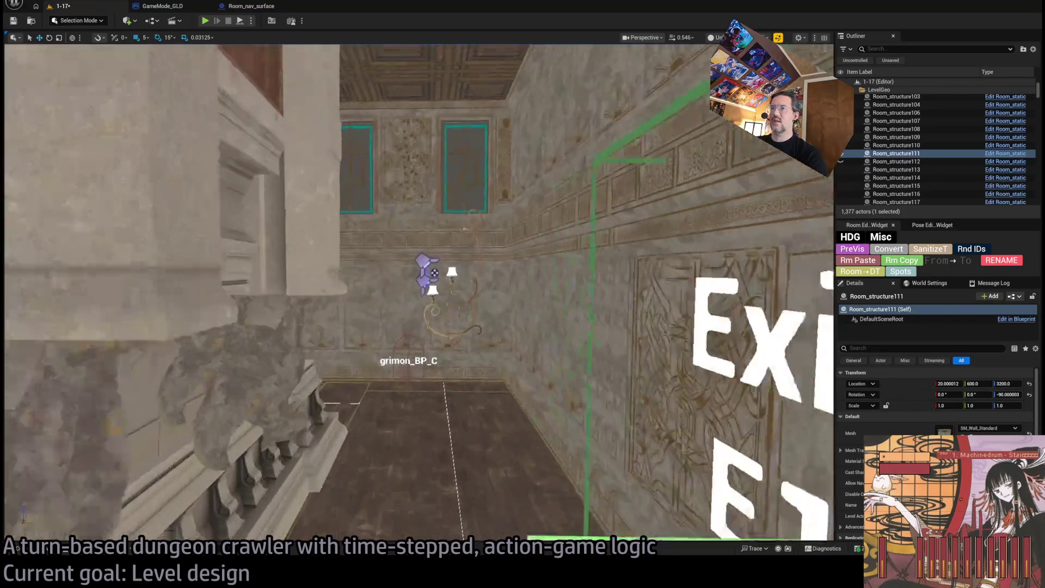
{"action": "key", "text": "Delete"}
{"action": "key", "text": "ctrl+z"}
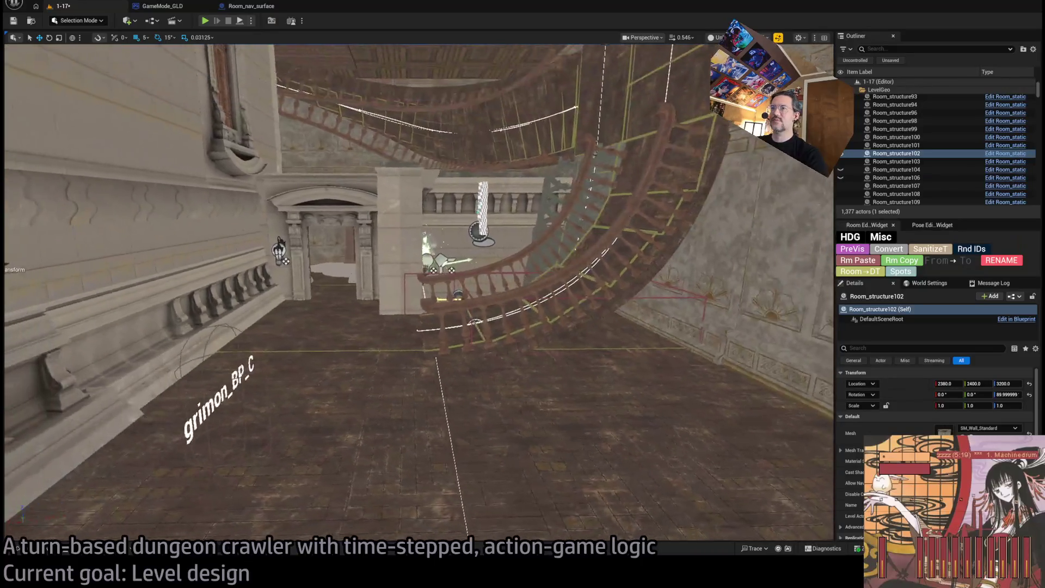
{"action": "left_click_drag", "start_coordinate": [548, 366], "coordinate": [548, 367]}
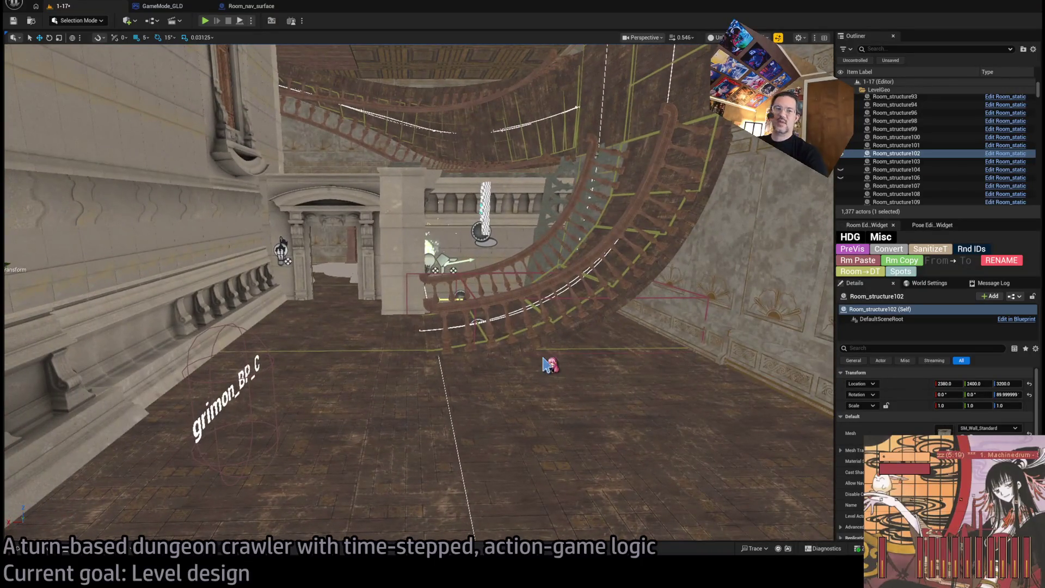
{"action": "key", "text": "ctrl+s"}
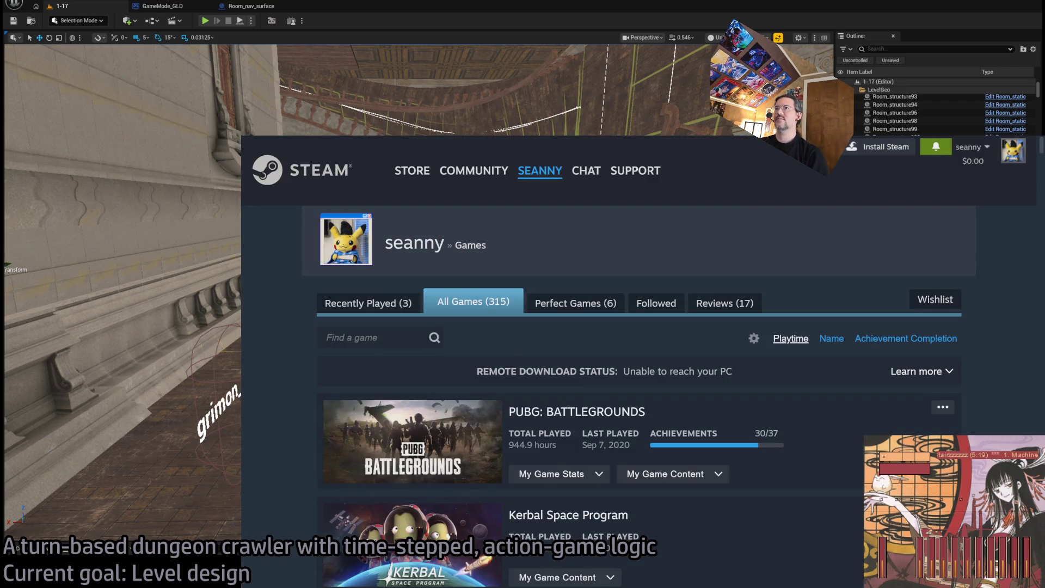
- Look through the Steam library, GLD: To-Do doc and Twitch Following pages, then switch windows
{"action": "scroll", "coordinate": [551, 322], "scroll_direction": "up", "scroll_amount": 15}
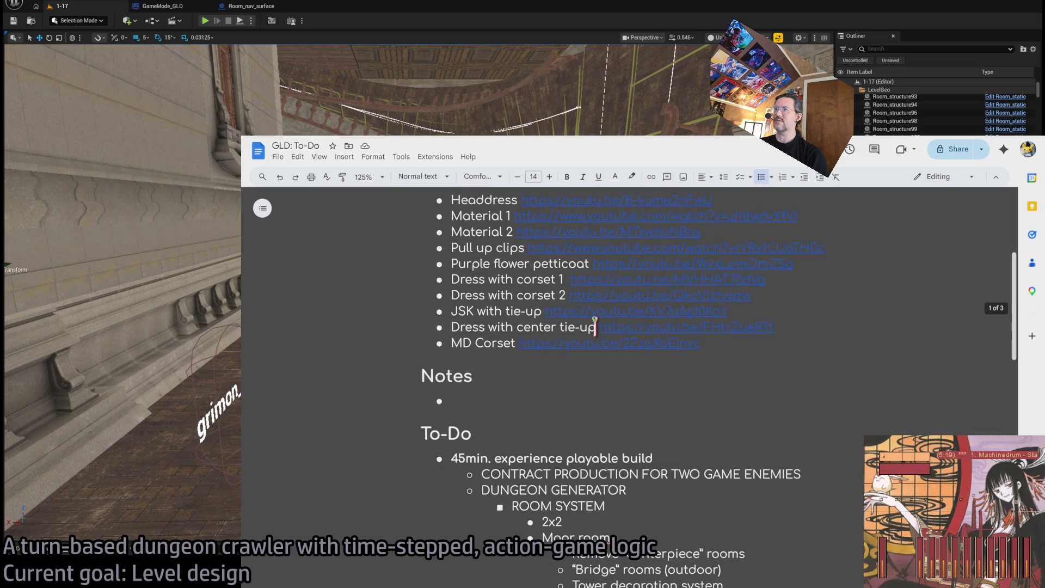
{"action": "scroll", "coordinate": [552, 322], "scroll_direction": "down", "scroll_amount": 15}
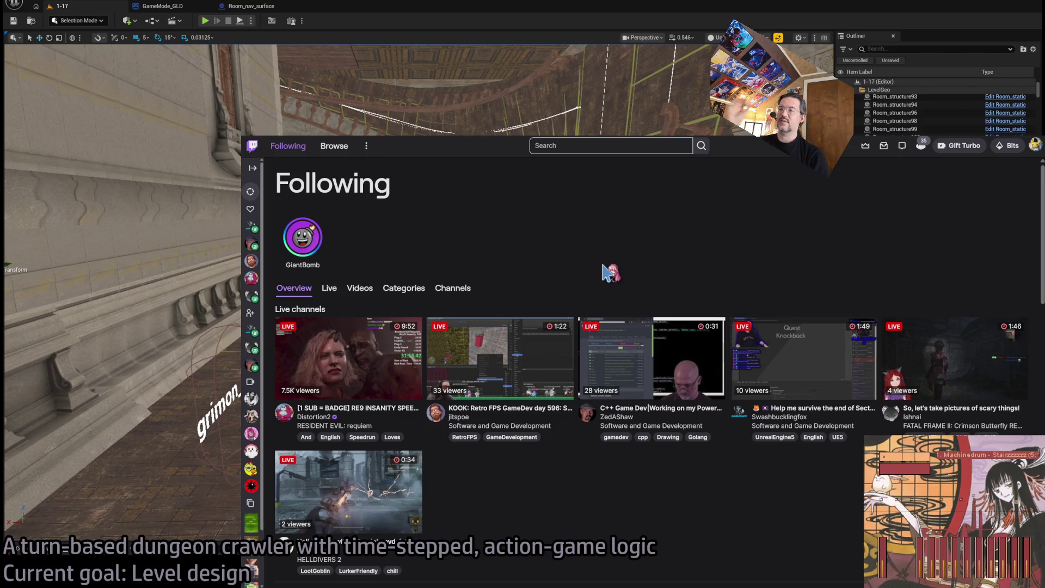
{"action": "mouse_move", "coordinate": [622, 276]}
{"action": "left_mouse_down"}
{"action": "mouse_move", "coordinate": [639, 511]}
{"action": "mouse_move", "coordinate": [597, 261]}
{"action": "mouse_move", "coordinate": [566, 268]}
{"action": "mouse_move", "coordinate": [553, 476]}
{"action": "left_mouse_up"}
{"action": "left_click", "coordinate": [576, 506]}
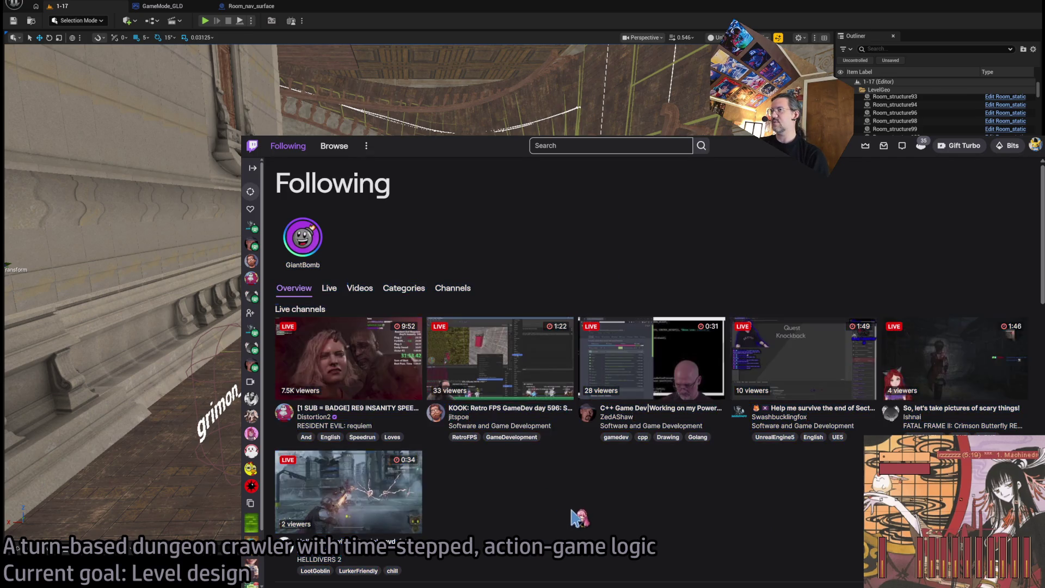
{"action": "mouse_move", "coordinate": [713, 492]}
{"action": "left_mouse_down"}
{"action": "mouse_move", "coordinate": [366, 285]}
{"action": "mouse_move", "coordinate": [286, 288]}
{"action": "left_mouse_up"}
{"action": "left_click", "coordinate": [702, 284]}
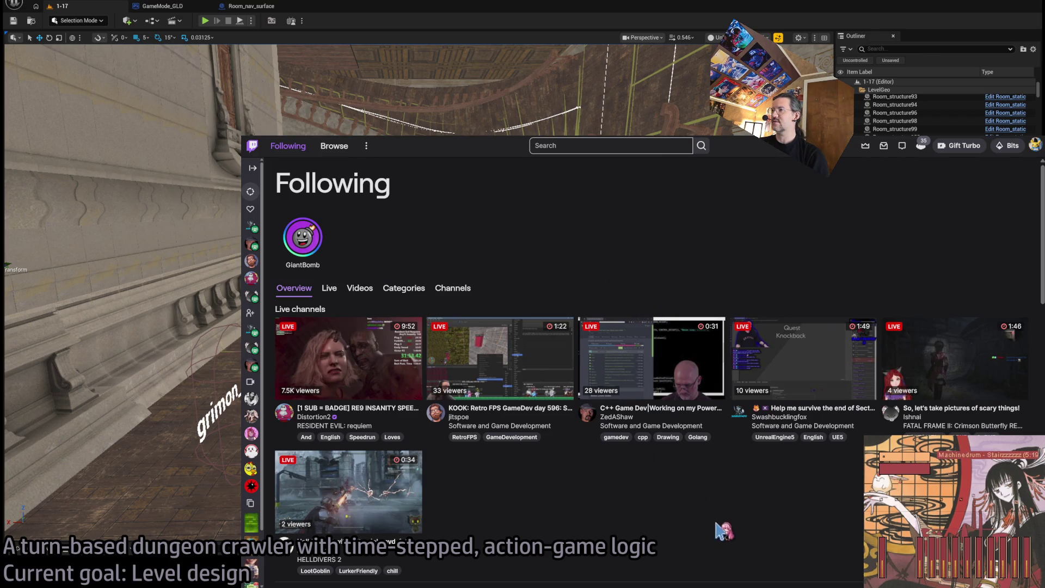
{"action": "scroll", "coordinate": [636, 455], "scroll_direction": "down", "scroll_amount": 2}
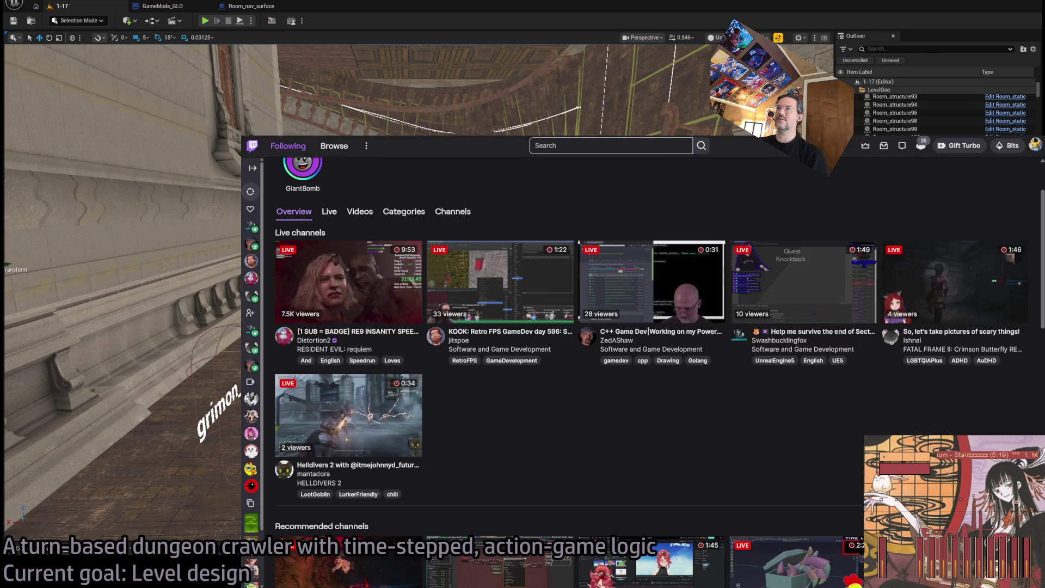
{"action": "key", "text": "alt+Tab"}
{"action": "key", "text": "alt+Tab"}
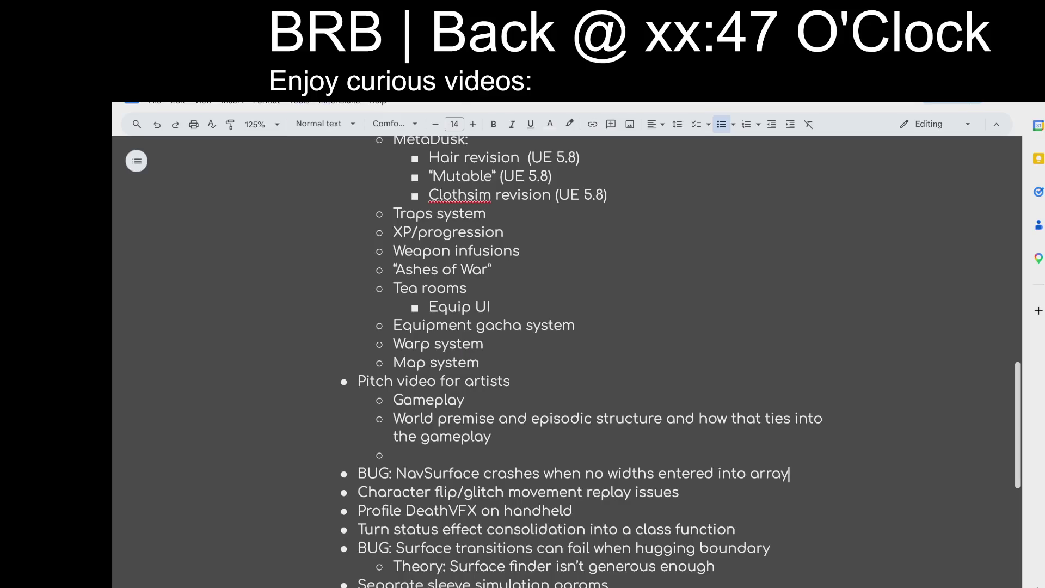
- Scroll through the 670-video BRB screen playlist and turn shuffle on
{"action": "key", "text": "alt+Tab"}
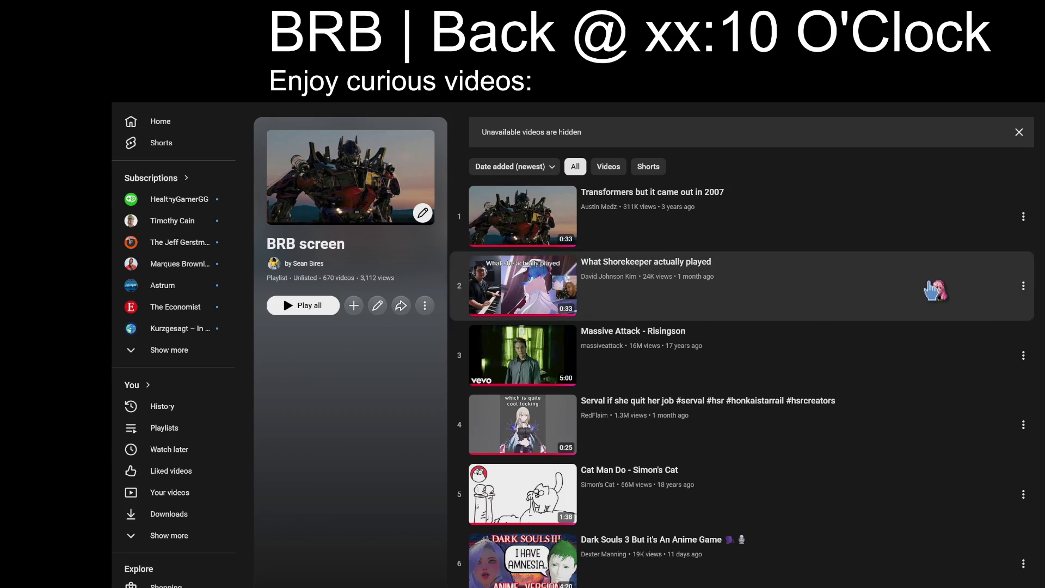
{"action": "scroll", "coordinate": [962, 304], "scroll_direction": "down", "scroll_amount": 9}
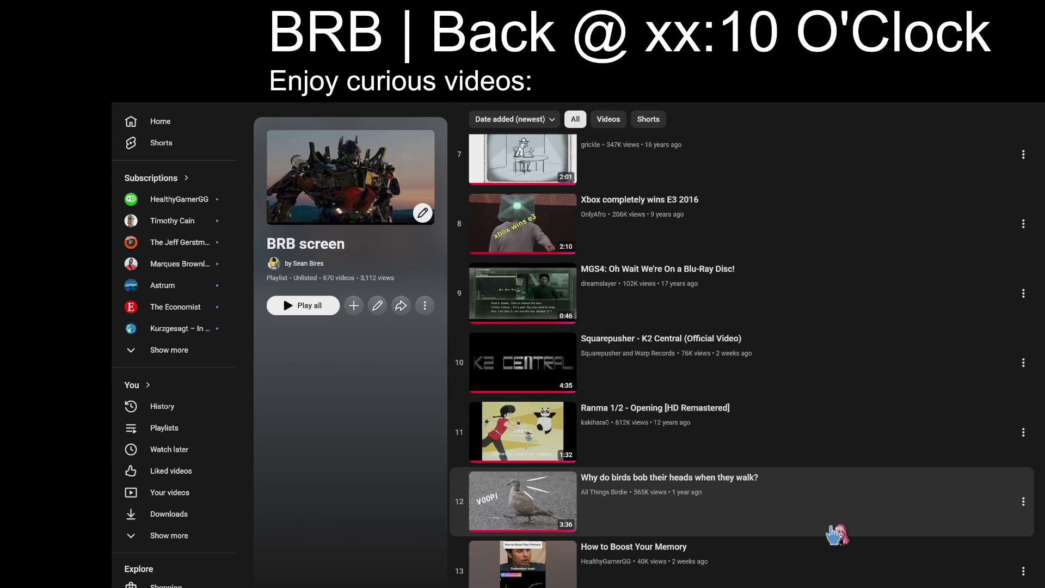
{"action": "scroll", "coordinate": [834, 536], "scroll_direction": "down", "scroll_amount": 15}
{"action": "scroll", "coordinate": [836, 537], "scroll_direction": "down", "scroll_amount": 5}
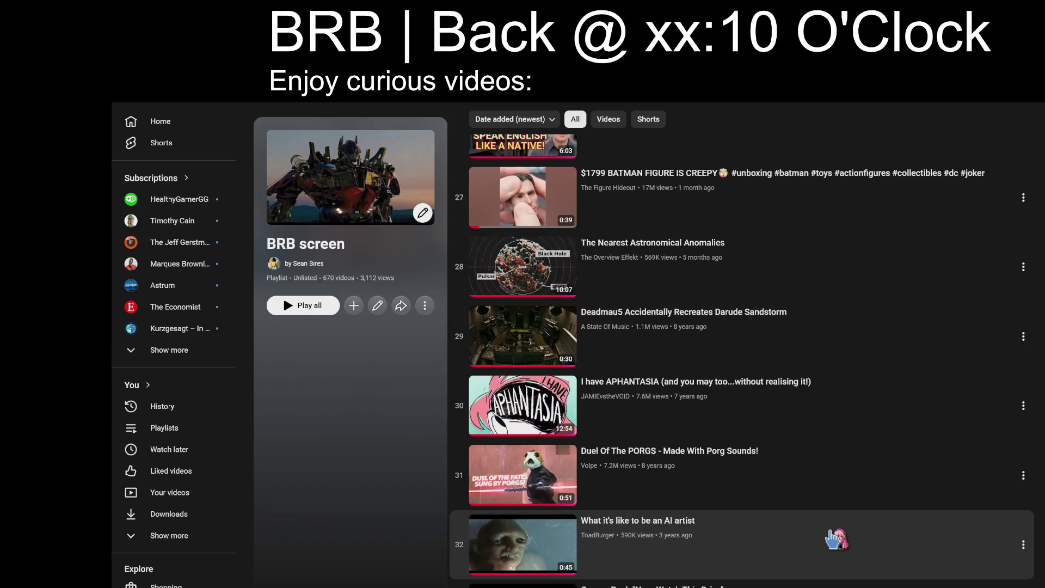
{"action": "scroll", "coordinate": [827, 530], "scroll_direction": "down", "scroll_amount": 3}
{"action": "scroll", "coordinate": [825, 520], "scroll_direction": "up", "scroll_amount": 3}
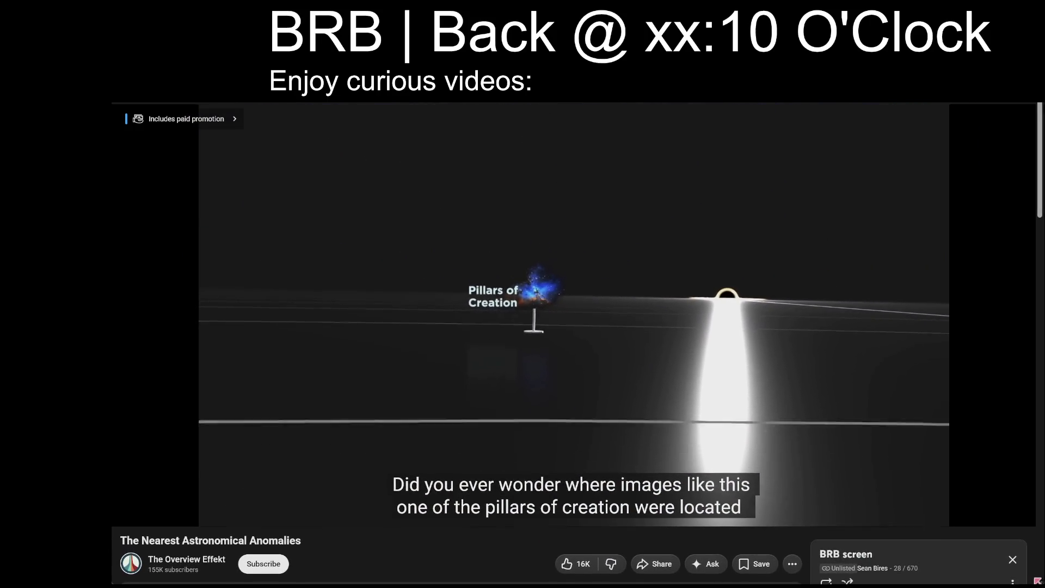
{"action": "left_click", "coordinate": [849, 575]}
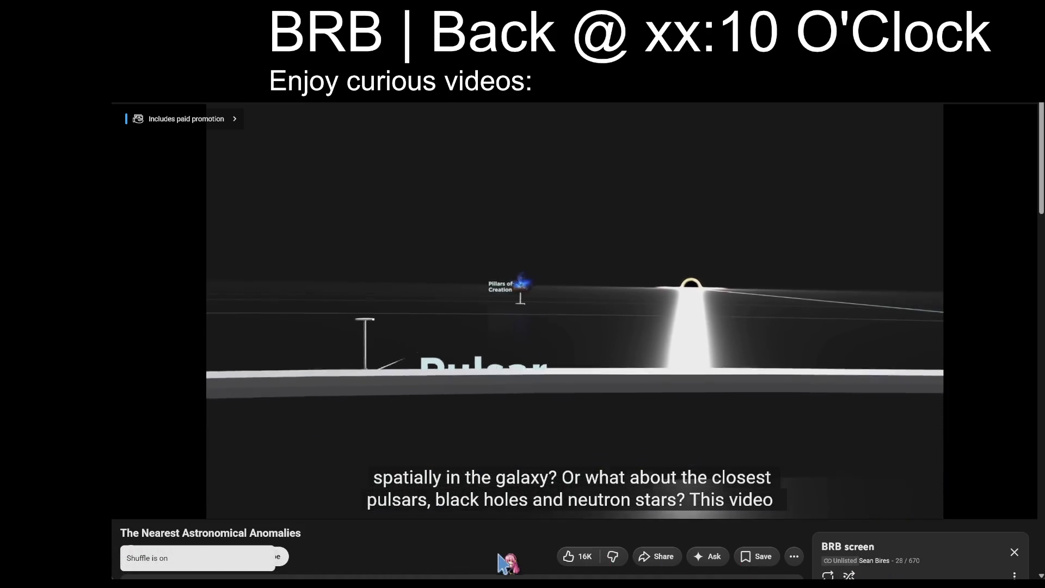